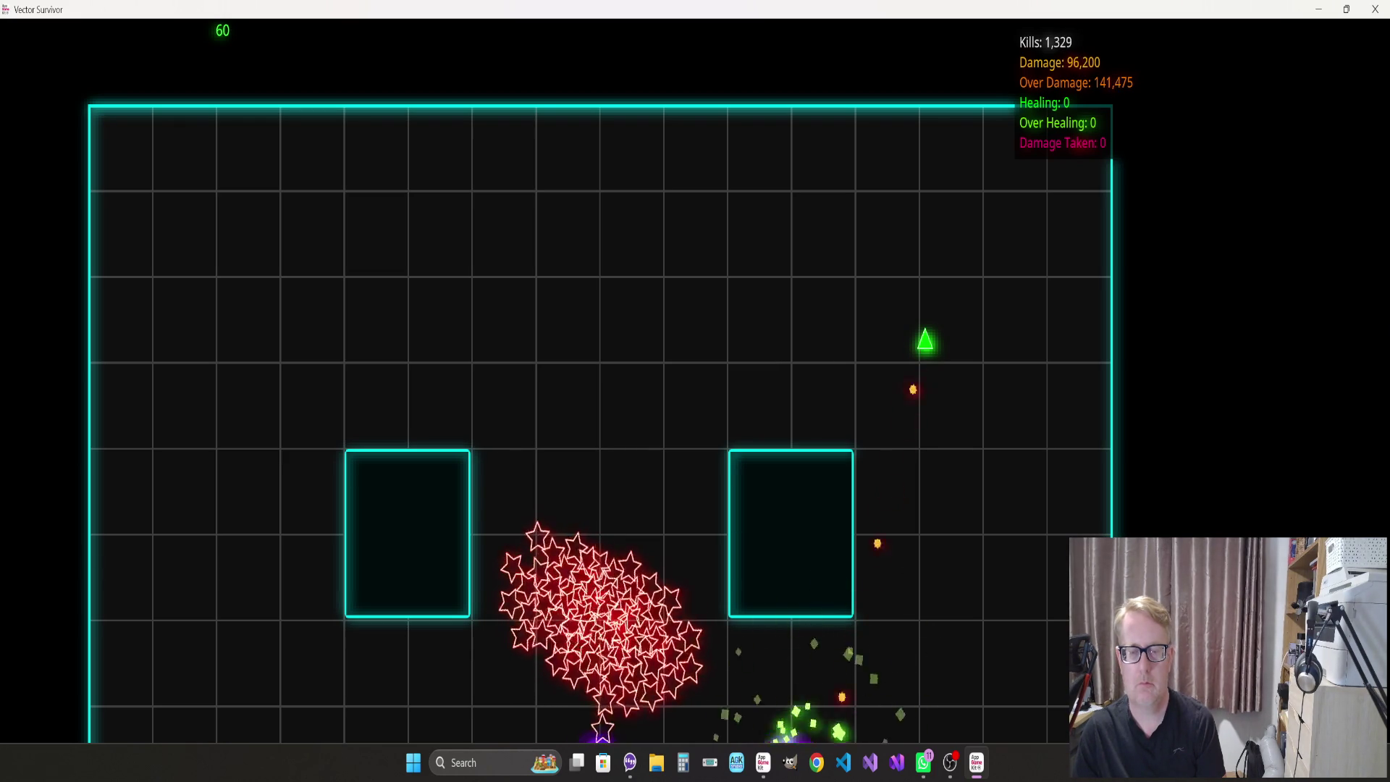
# Steer the ship around the arena until the last star enemies are destroyed
pyautogui.press('s')
pyautogui.press('a')
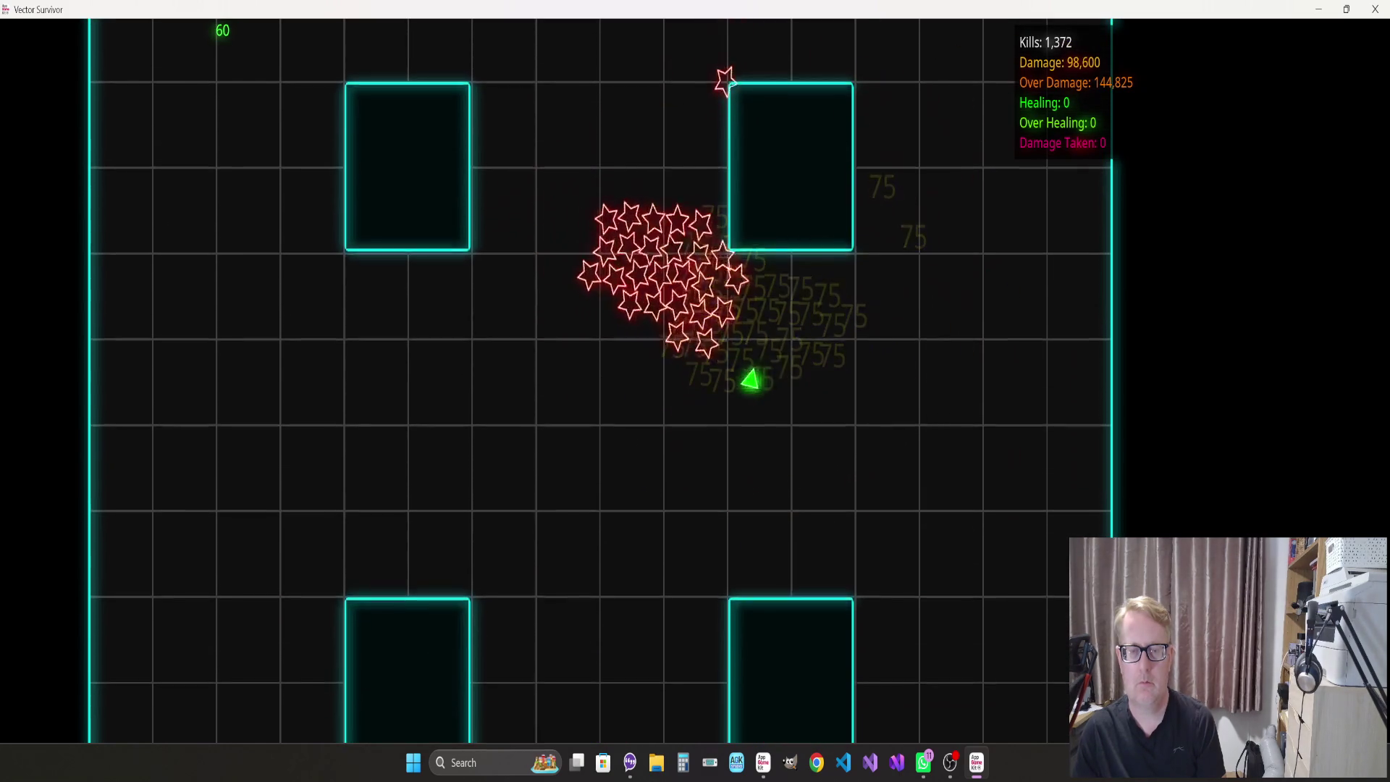
pyautogui.press('a')
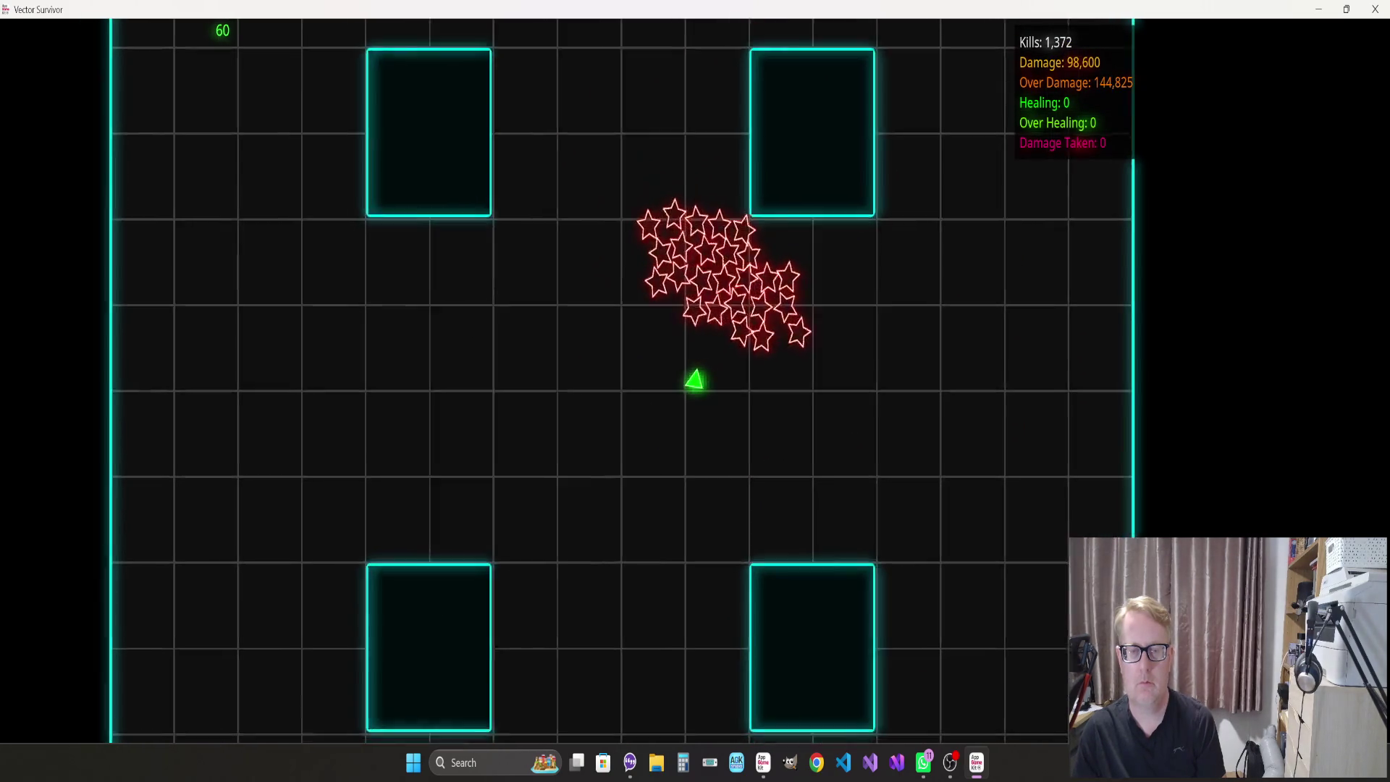
pyautogui.press('w')
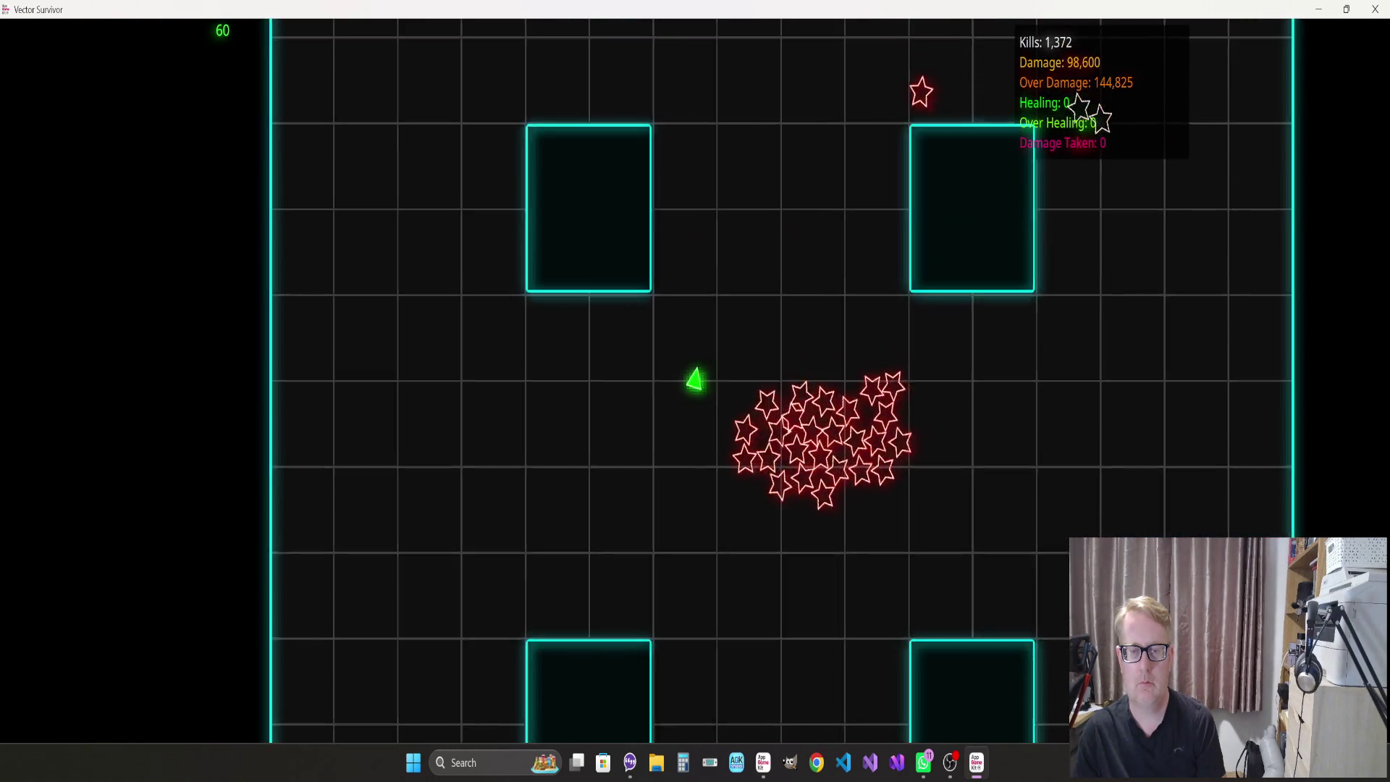
pyautogui.press('d')
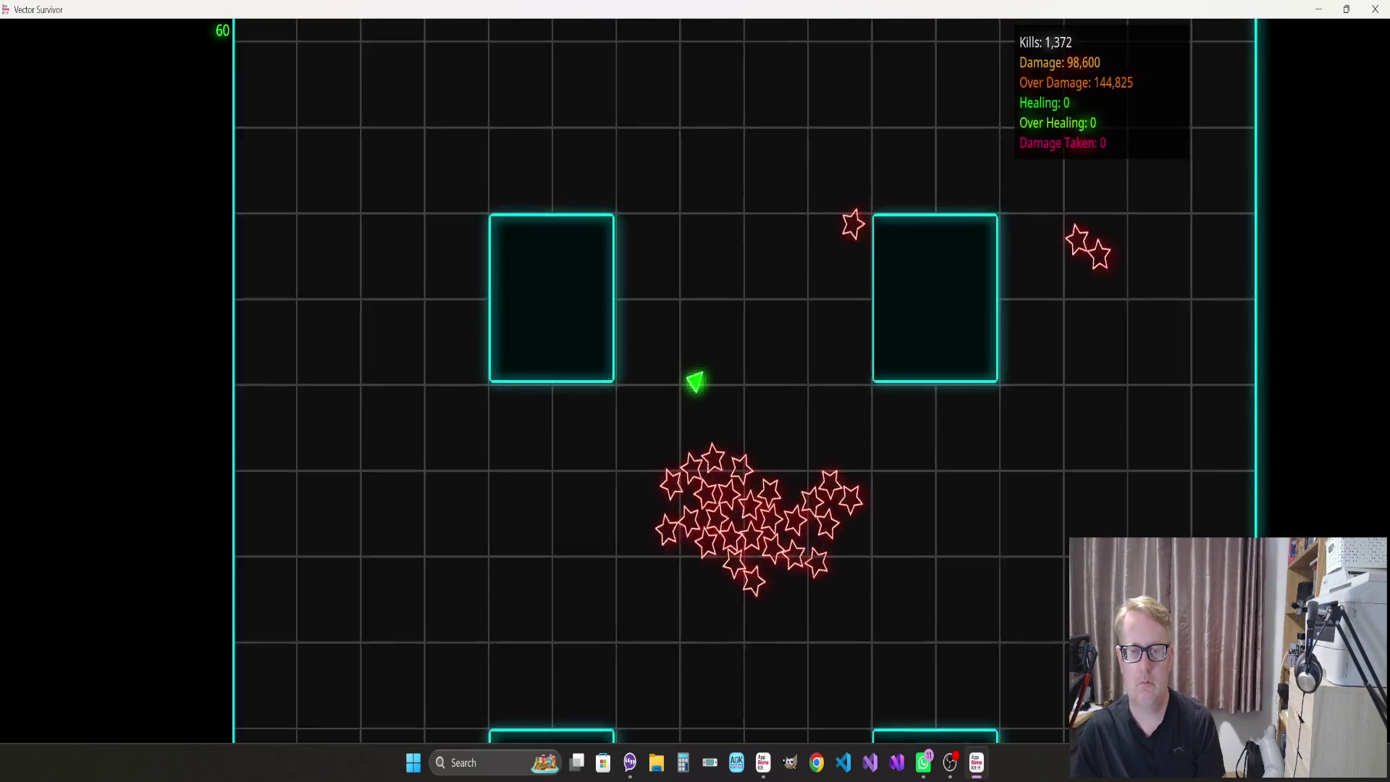
pyautogui.press('s')
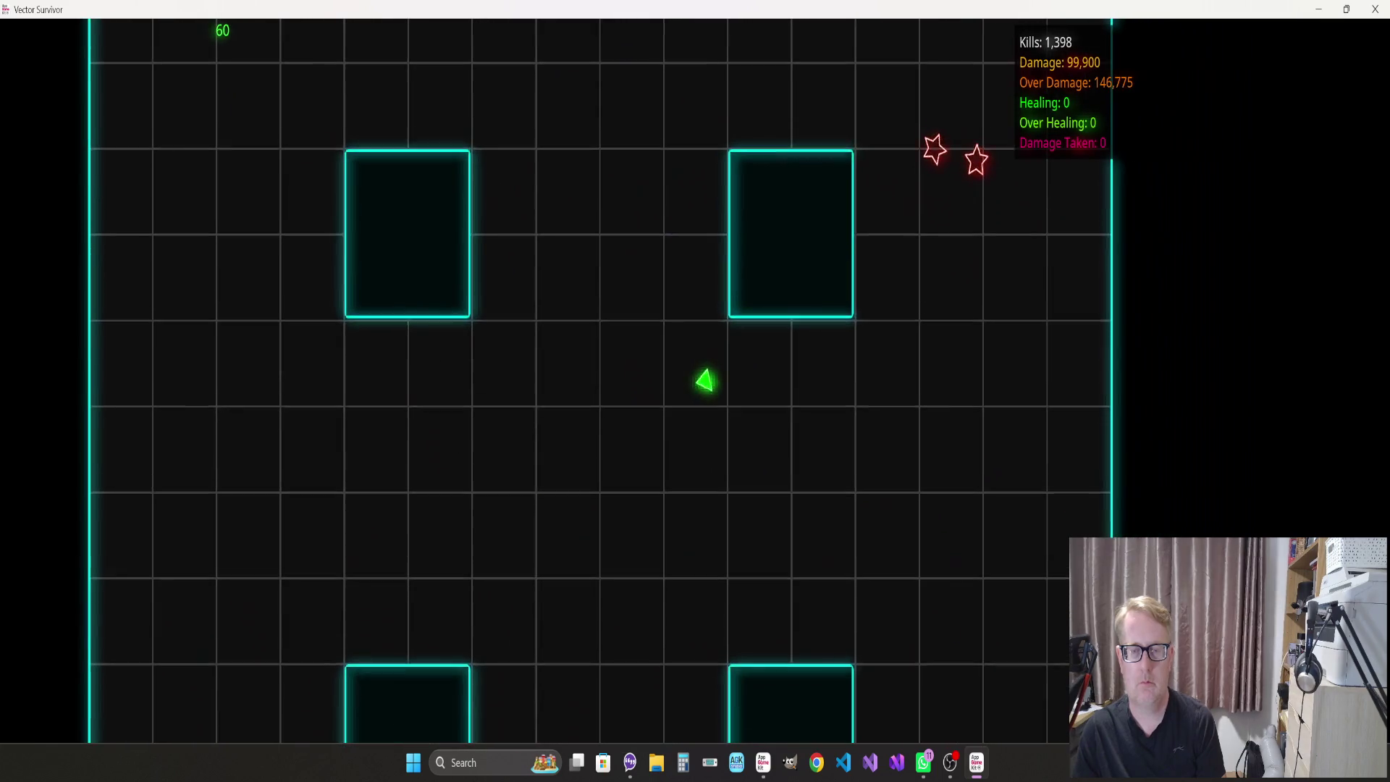
pyautogui.press('d')
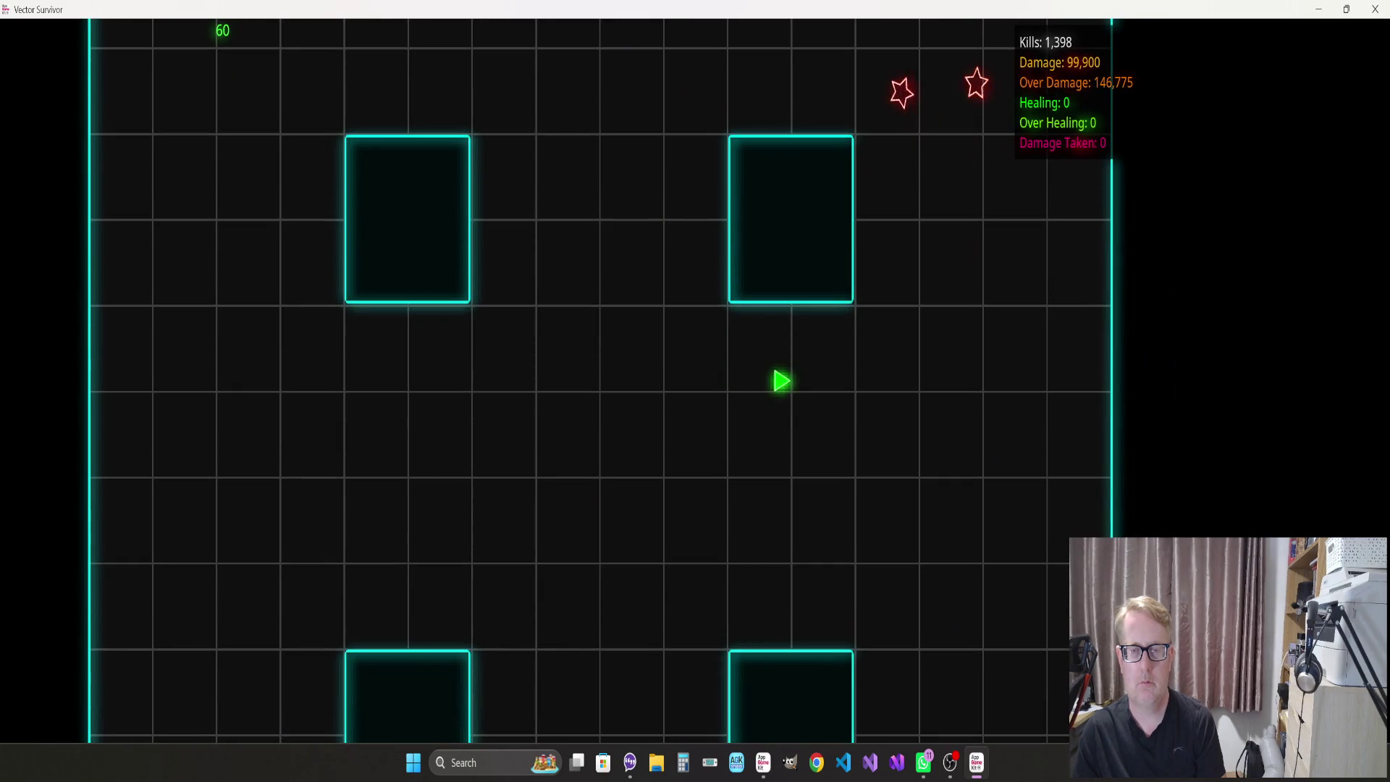
pyautogui.press('w')
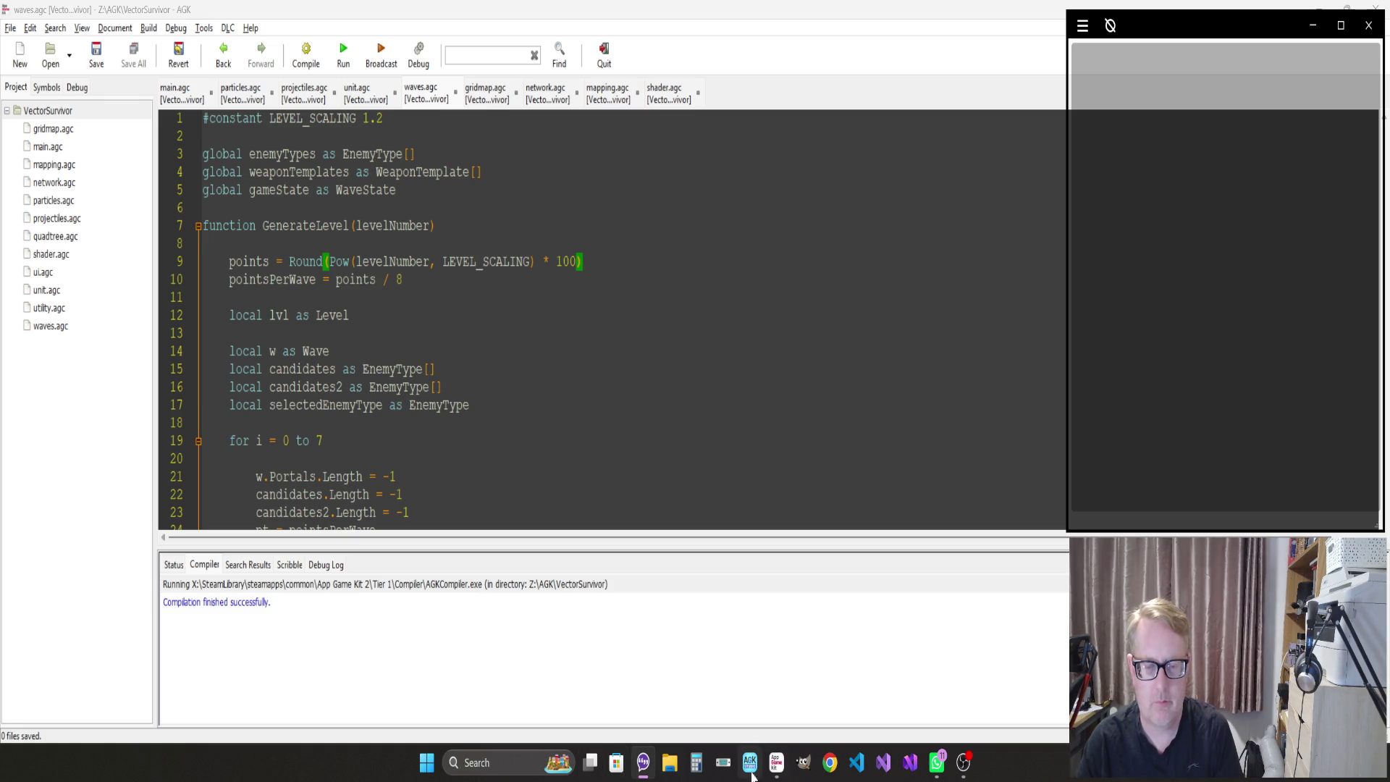
# Open particles.agc and go to the CreatePortalParticle setup code
pyautogui.click(384, 584)
pyautogui.click(316, 279)
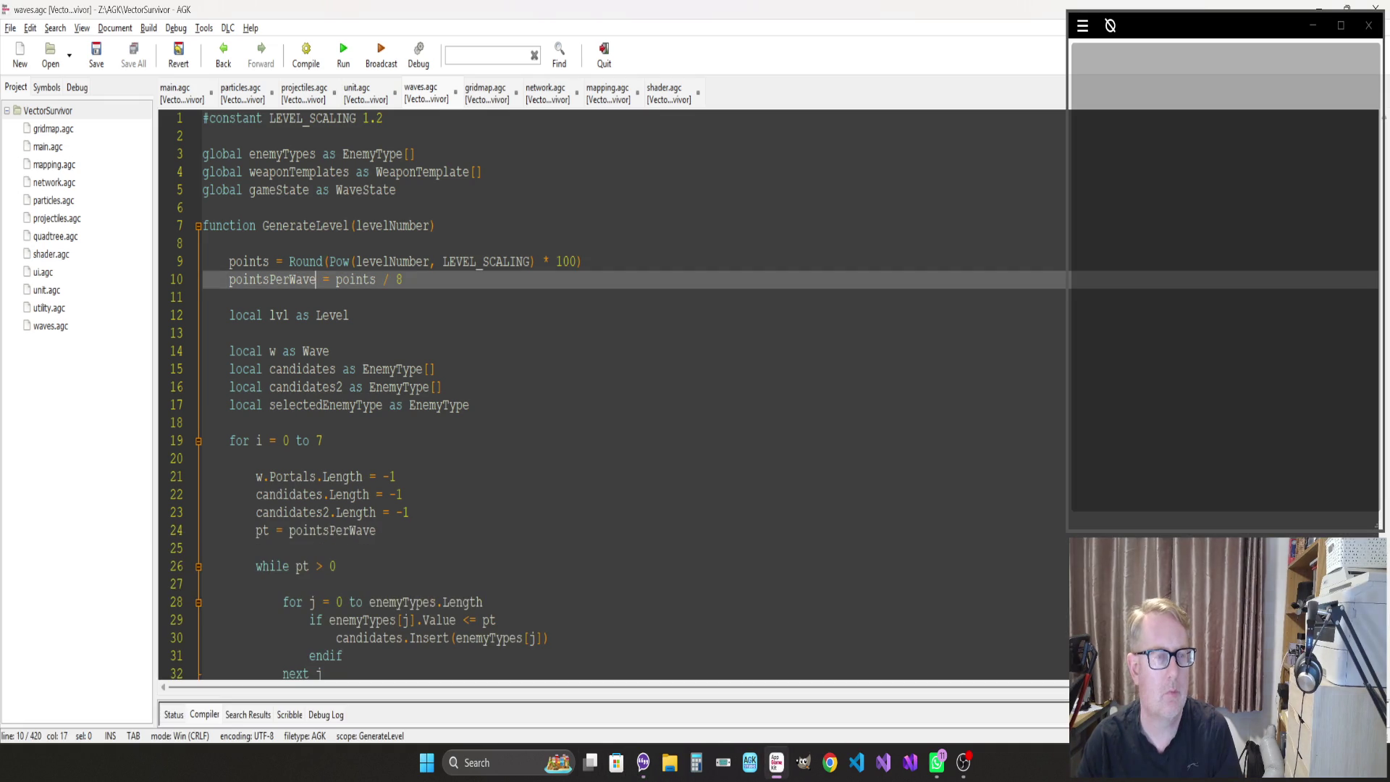
pyautogui.click(265, 95)
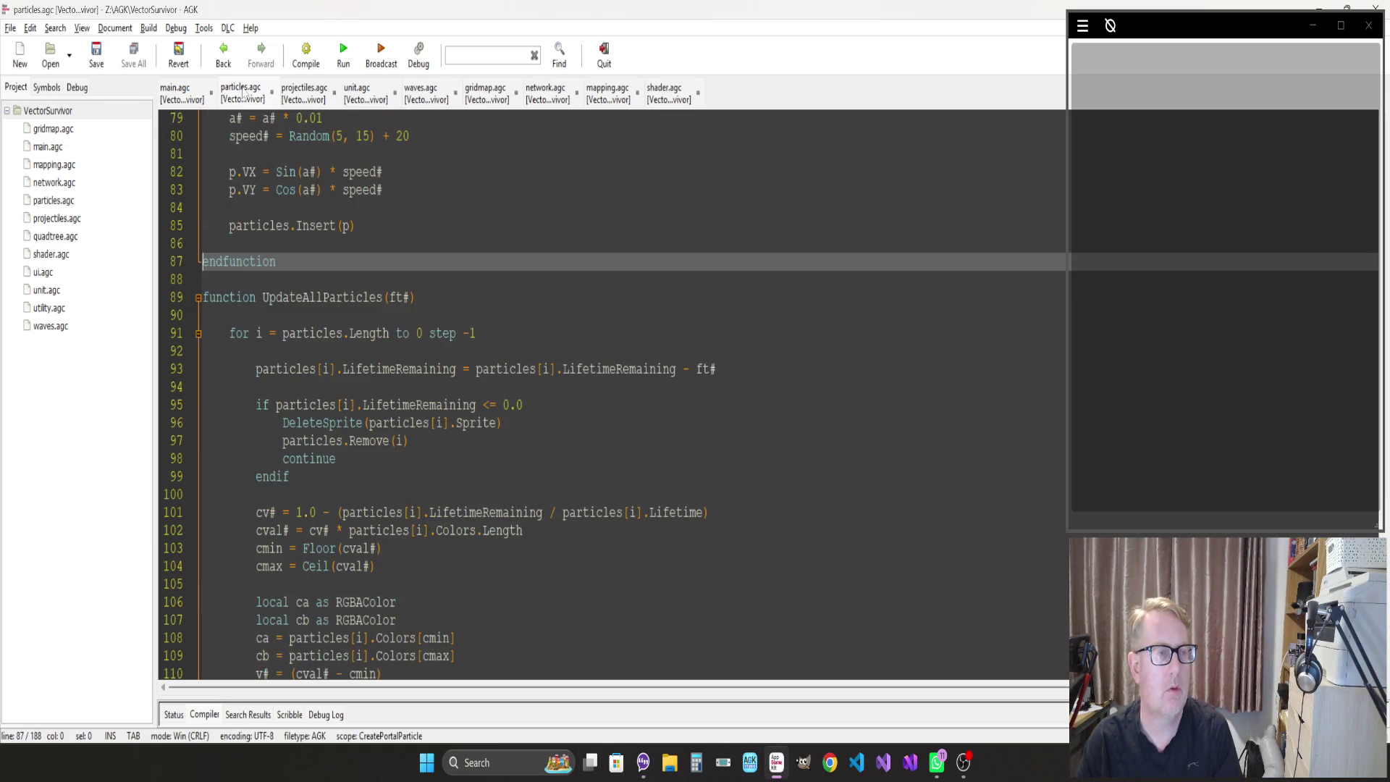
pyautogui.click(408, 441)
pyautogui.scroll(17, 613, 395)
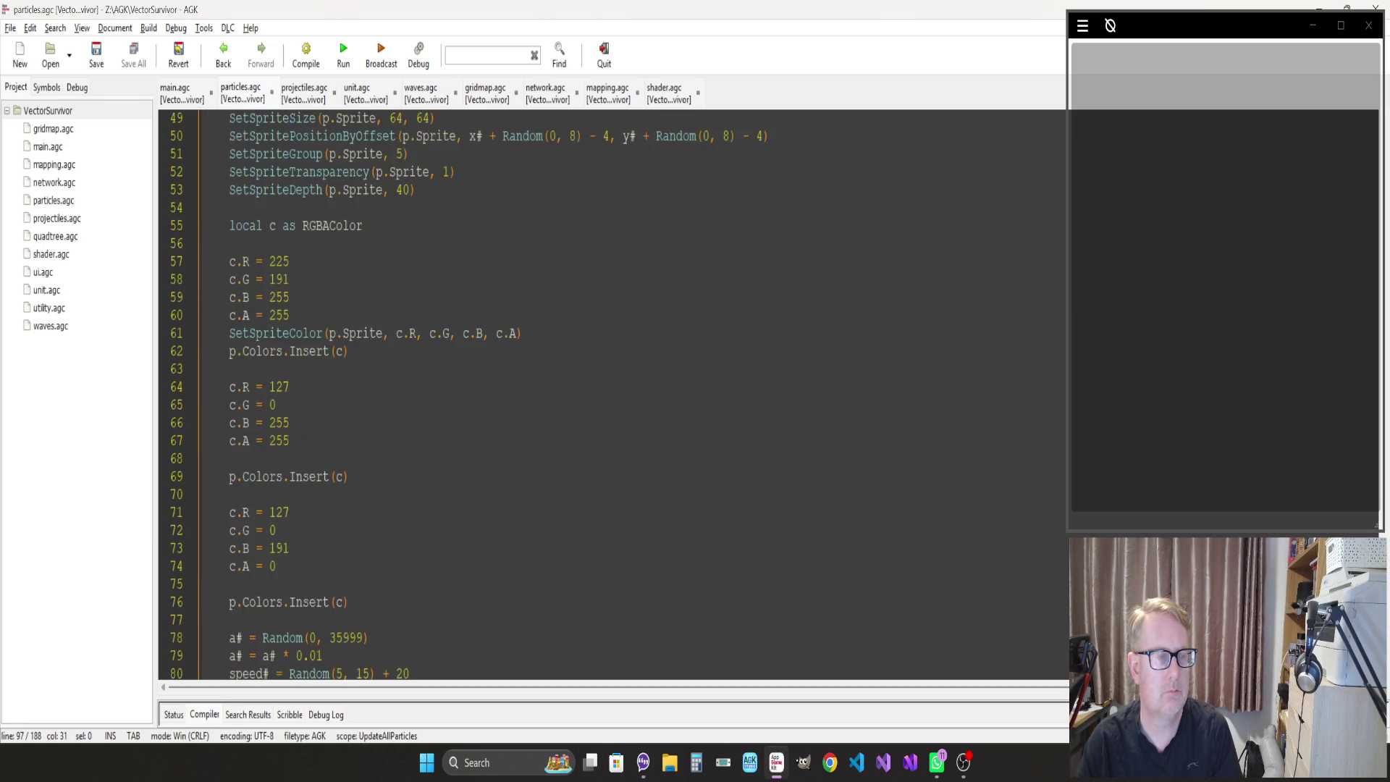
pyautogui.click(316, 495)
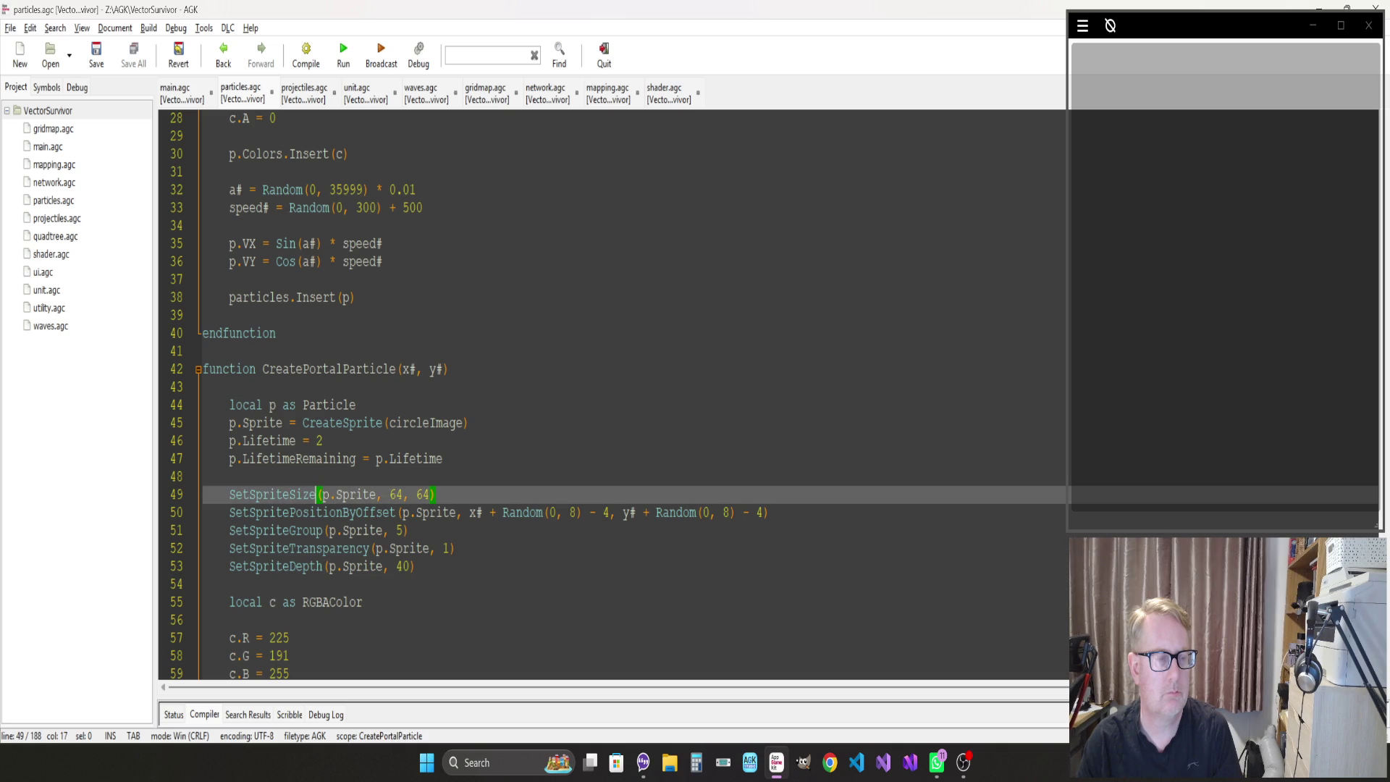
# Change the portal SetSpriteTransparency on line 52 from 1 to 2, then save, compile and run
pyautogui.click(456, 549)
pyautogui.press('BackSpace')
pyautogui.write('2')
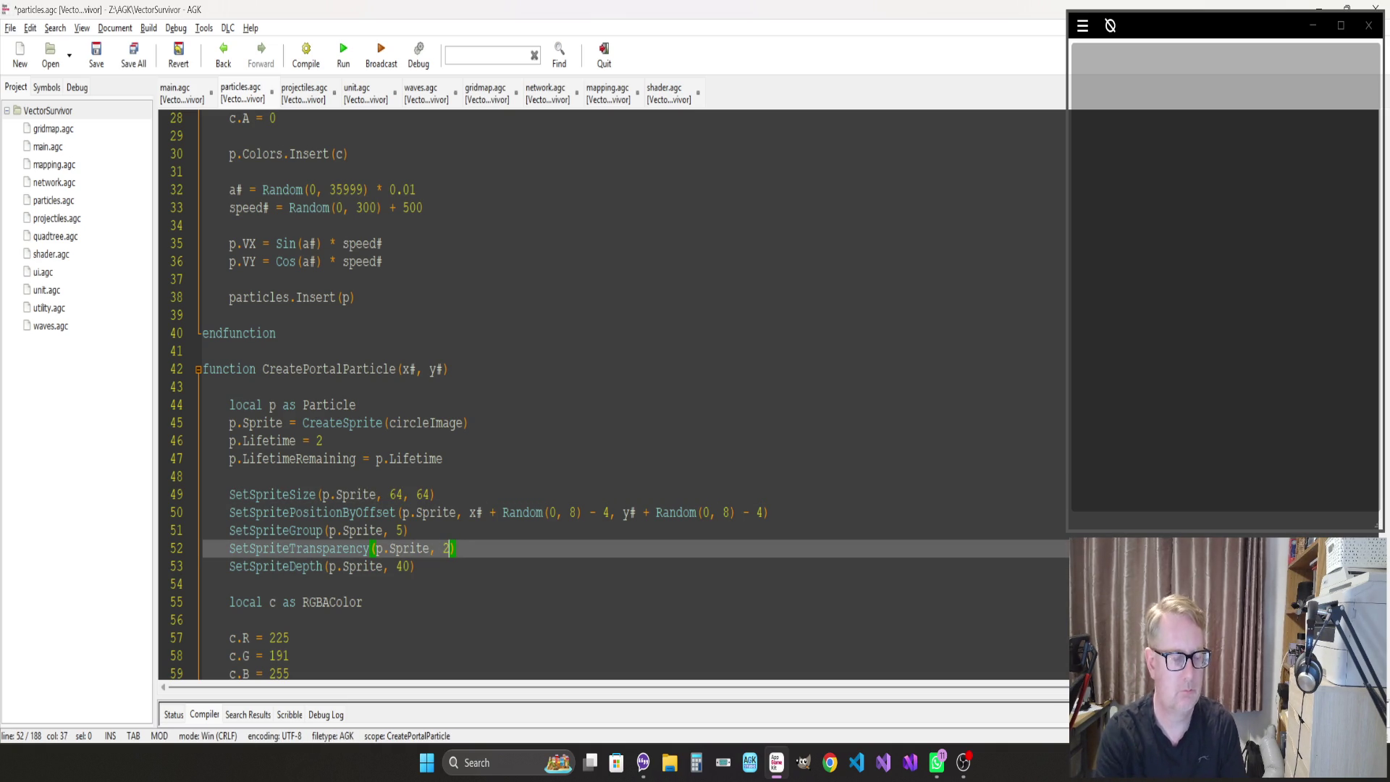
pyautogui.press('F5')
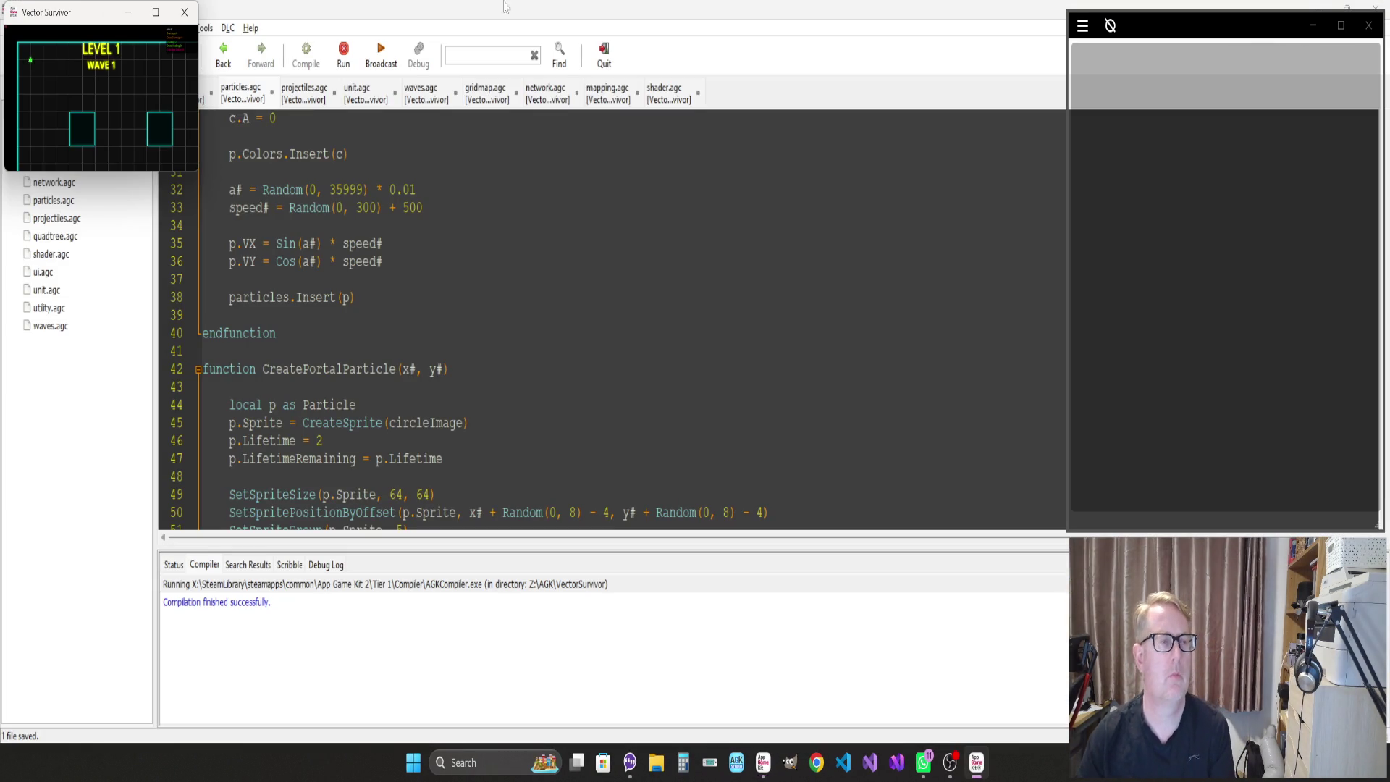
# Play wave 1 full-screen to six kills with glowing magenta portals, then quit the game
pyautogui.click(155, 11)
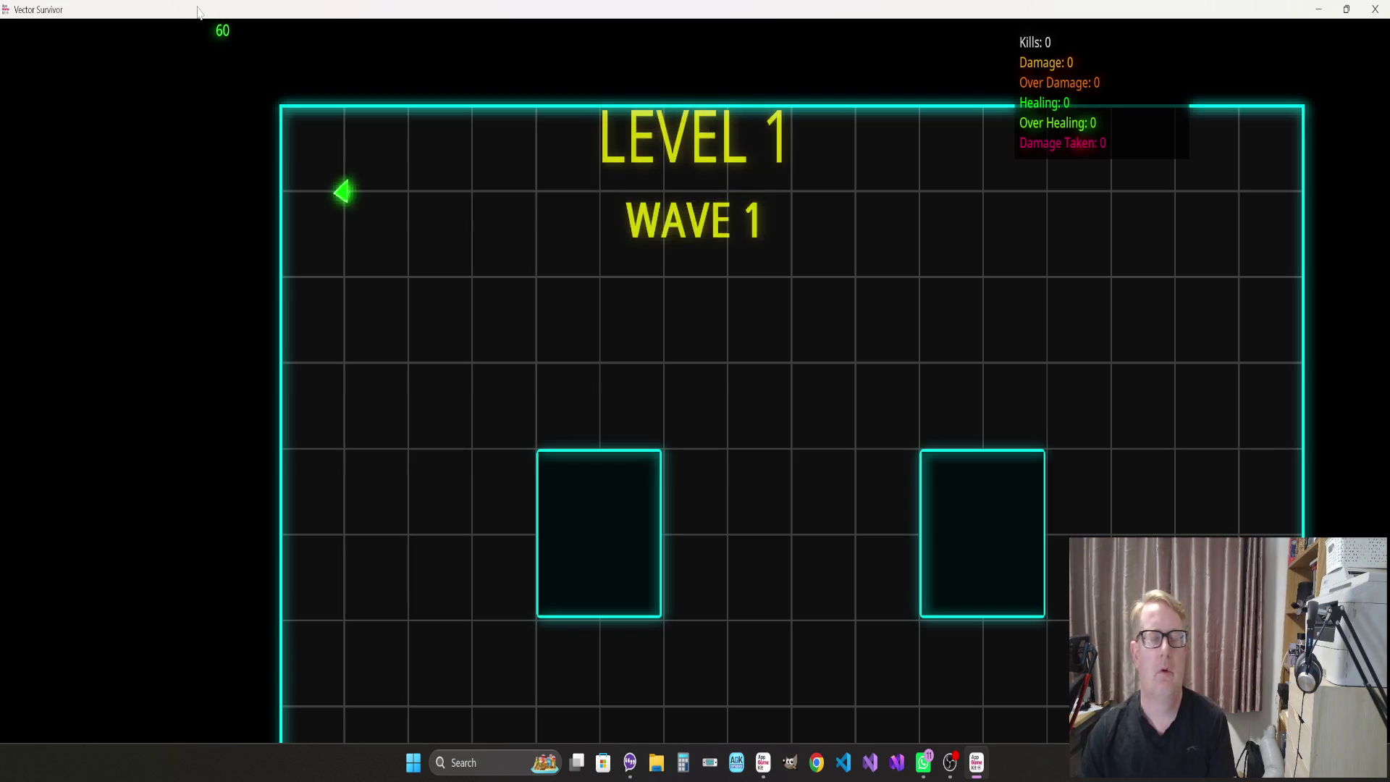
pyautogui.press('s')
pyautogui.press('d')
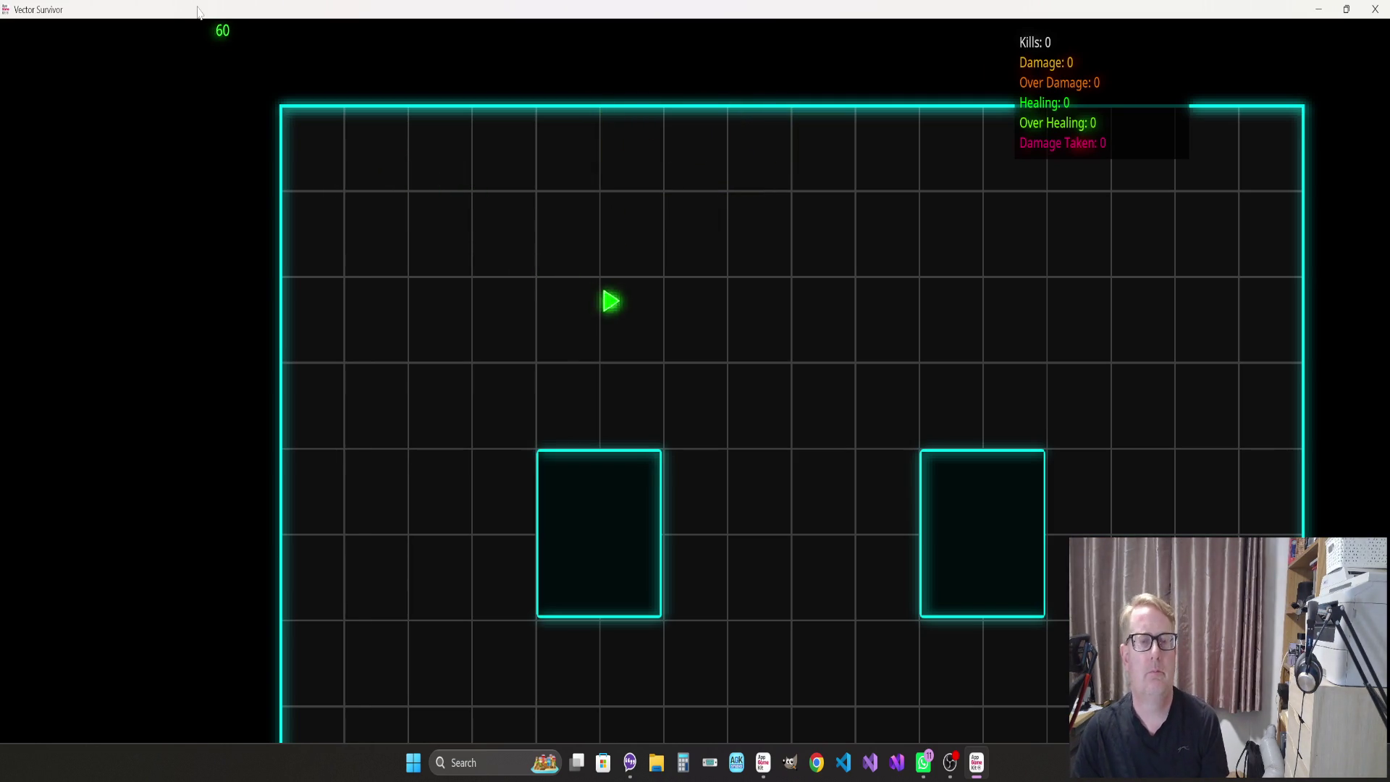
pyautogui.press('s')
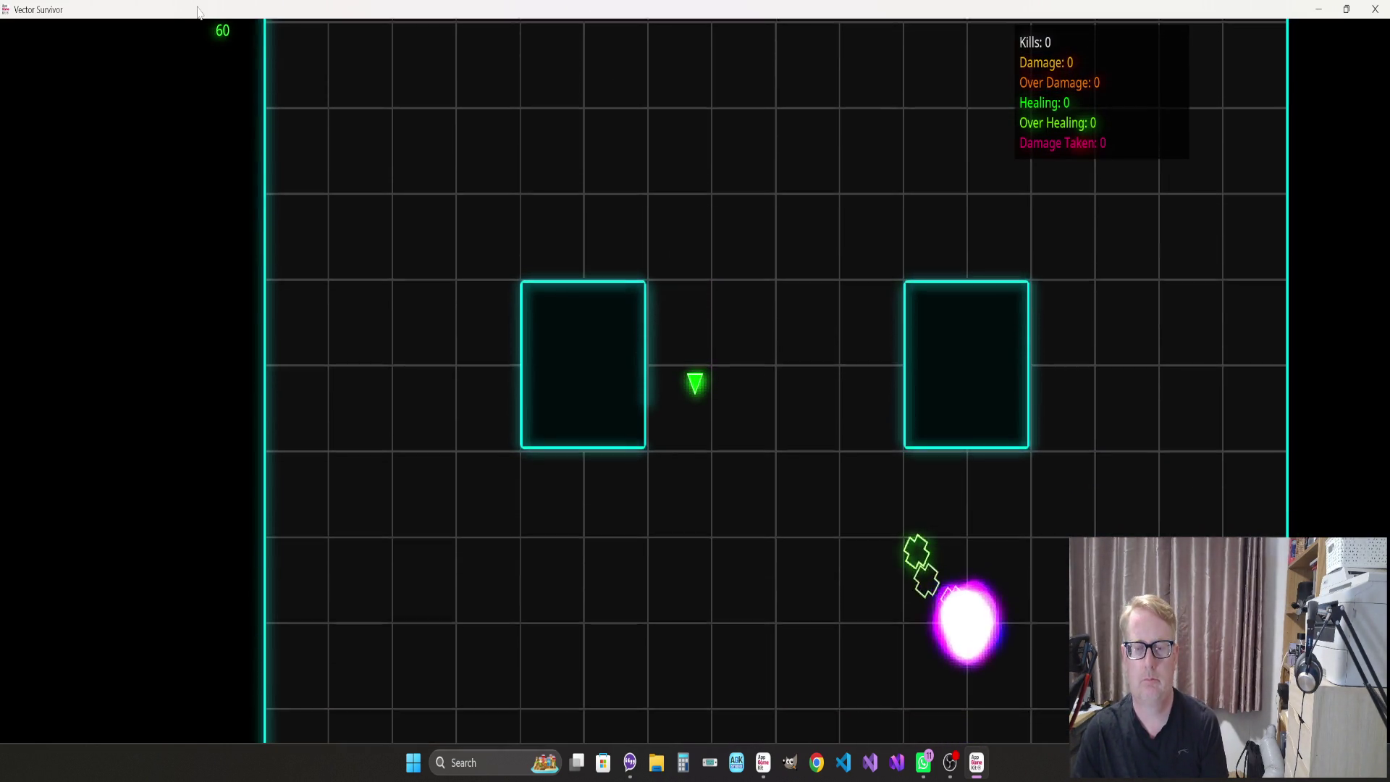
pyautogui.press('s')
pyautogui.press('d')
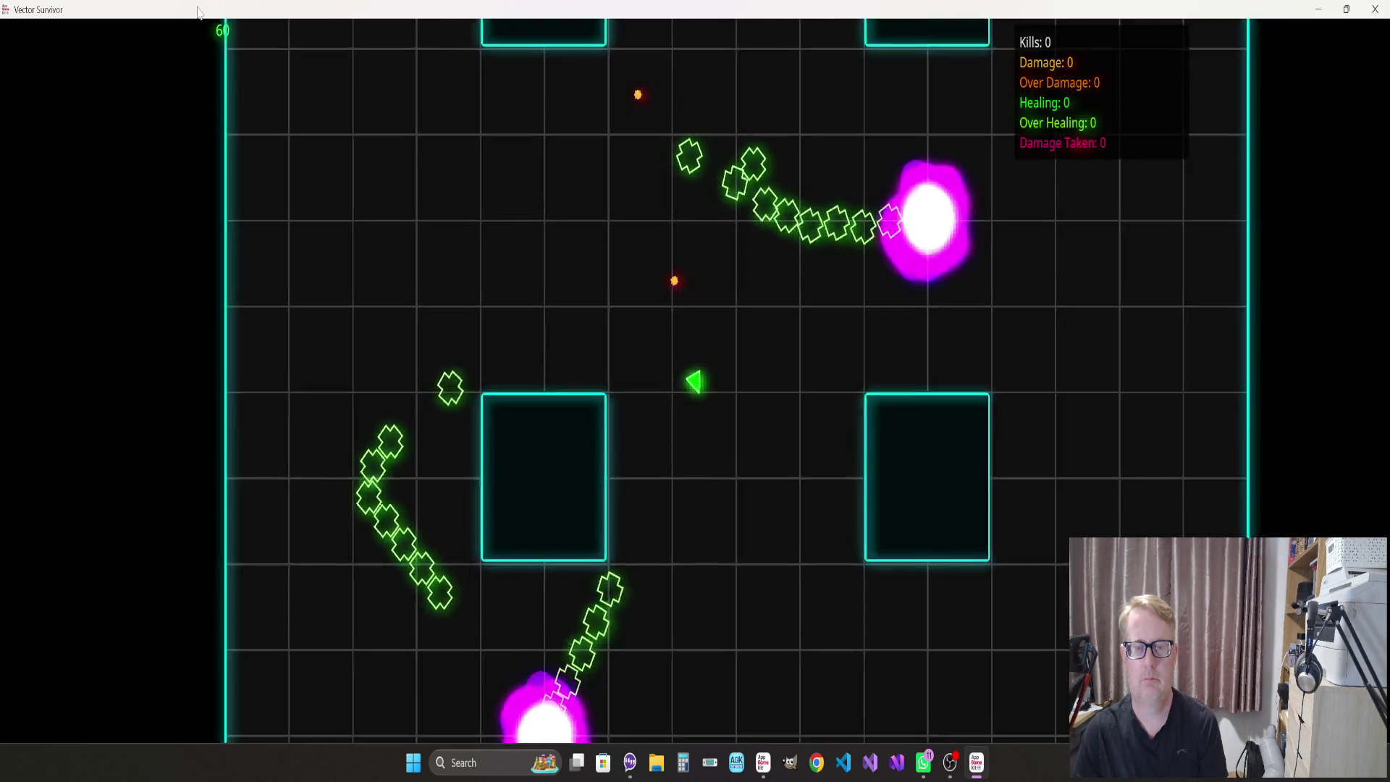
pyautogui.press('s')
pyautogui.press('w')
pyautogui.press('d')
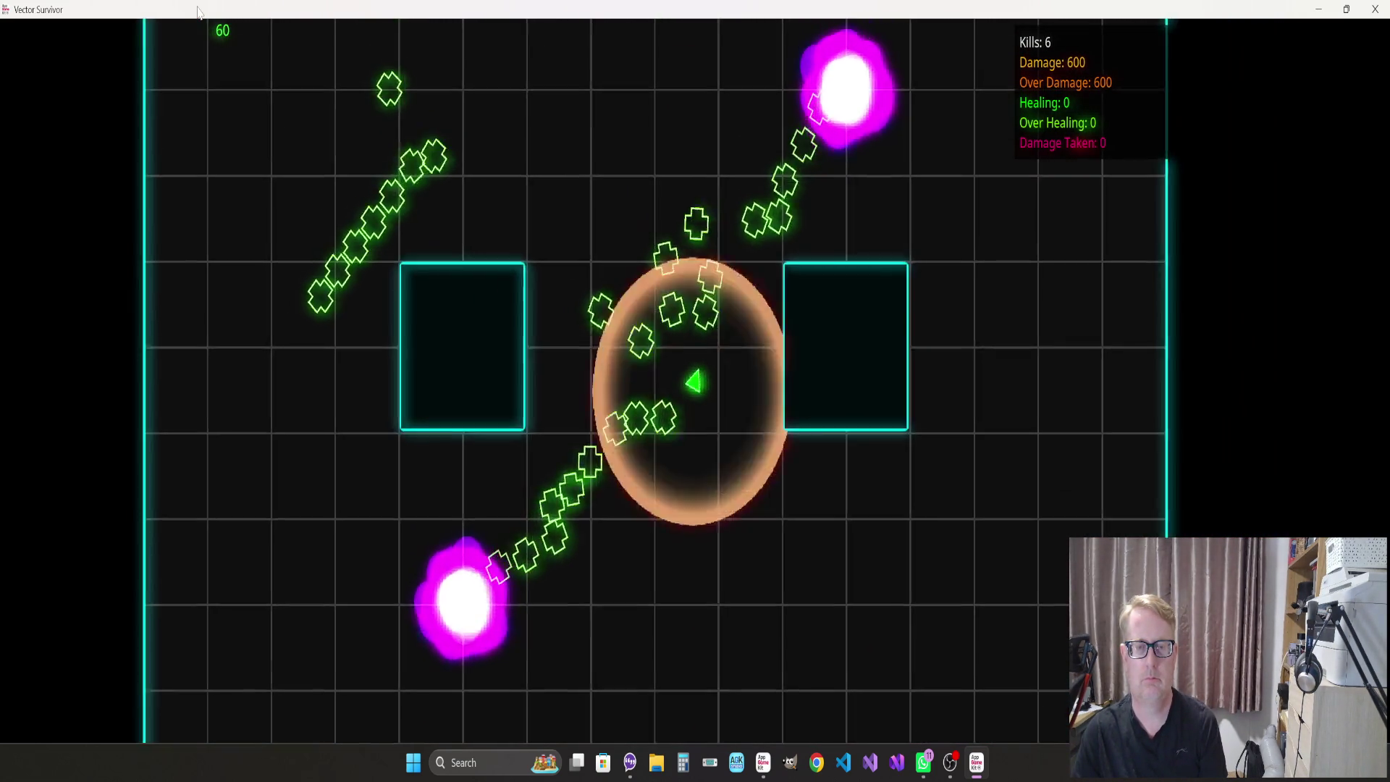
pyautogui.press('s')
pyautogui.press('Escape')
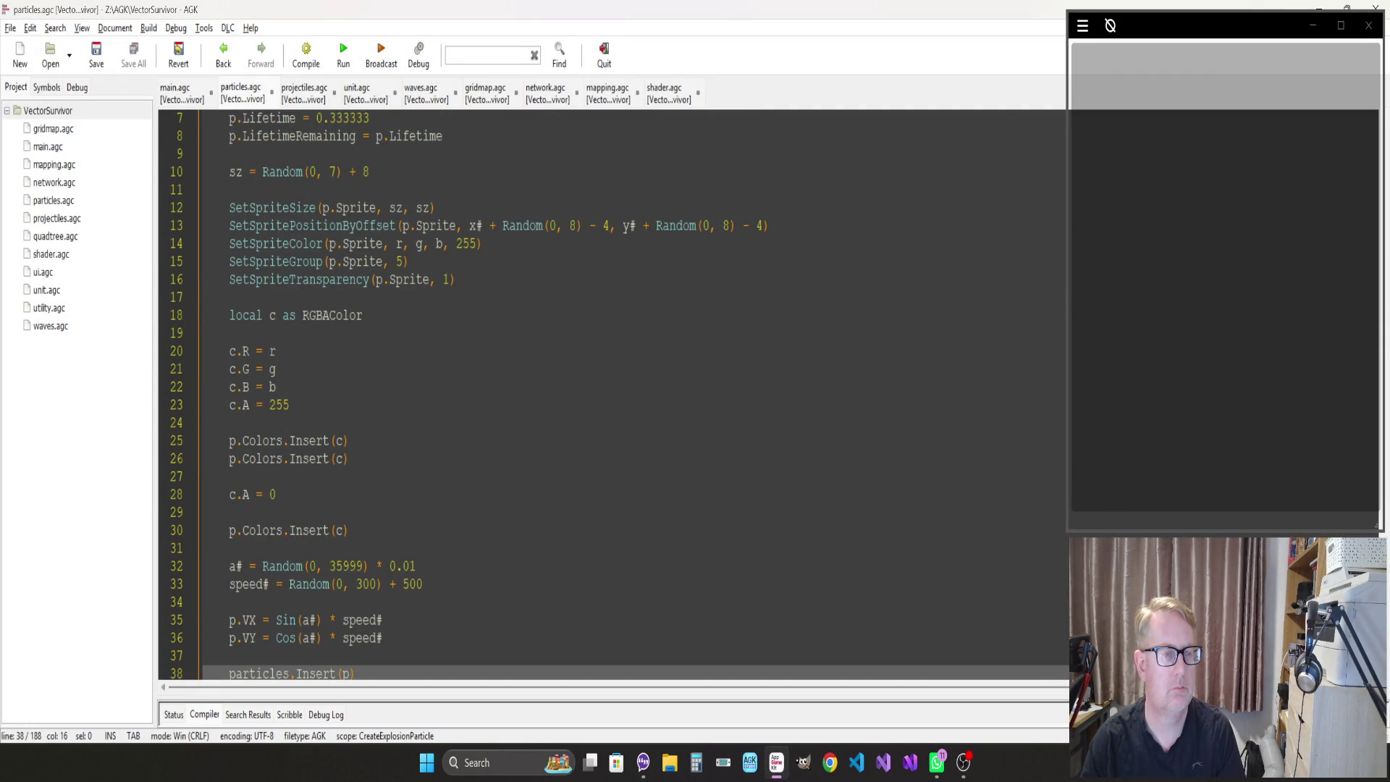
# Set CreateExplosionParticle's SetSpriteTransparency on line 16 to 2, then save, compile and run
pyautogui.scroll(-7, 614, 395)
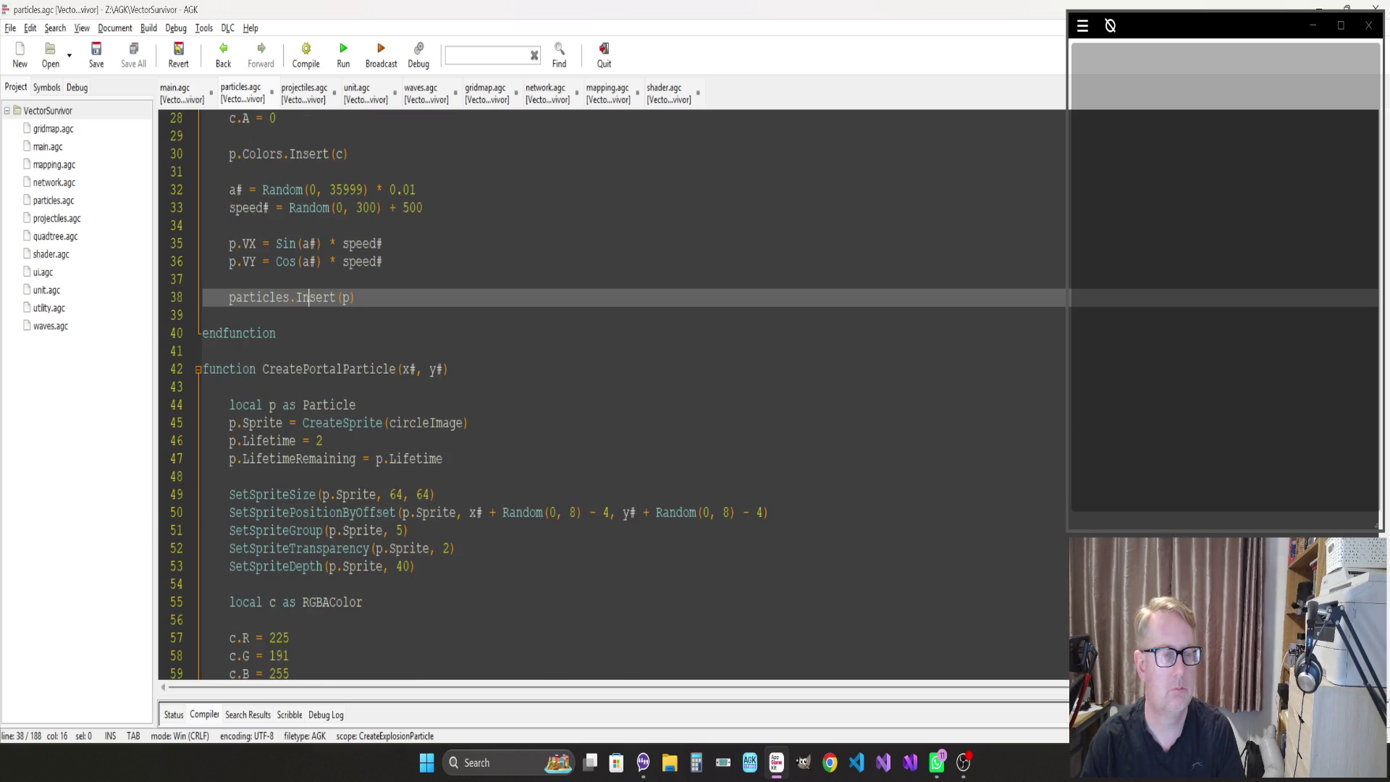
pyautogui.click(455, 548)
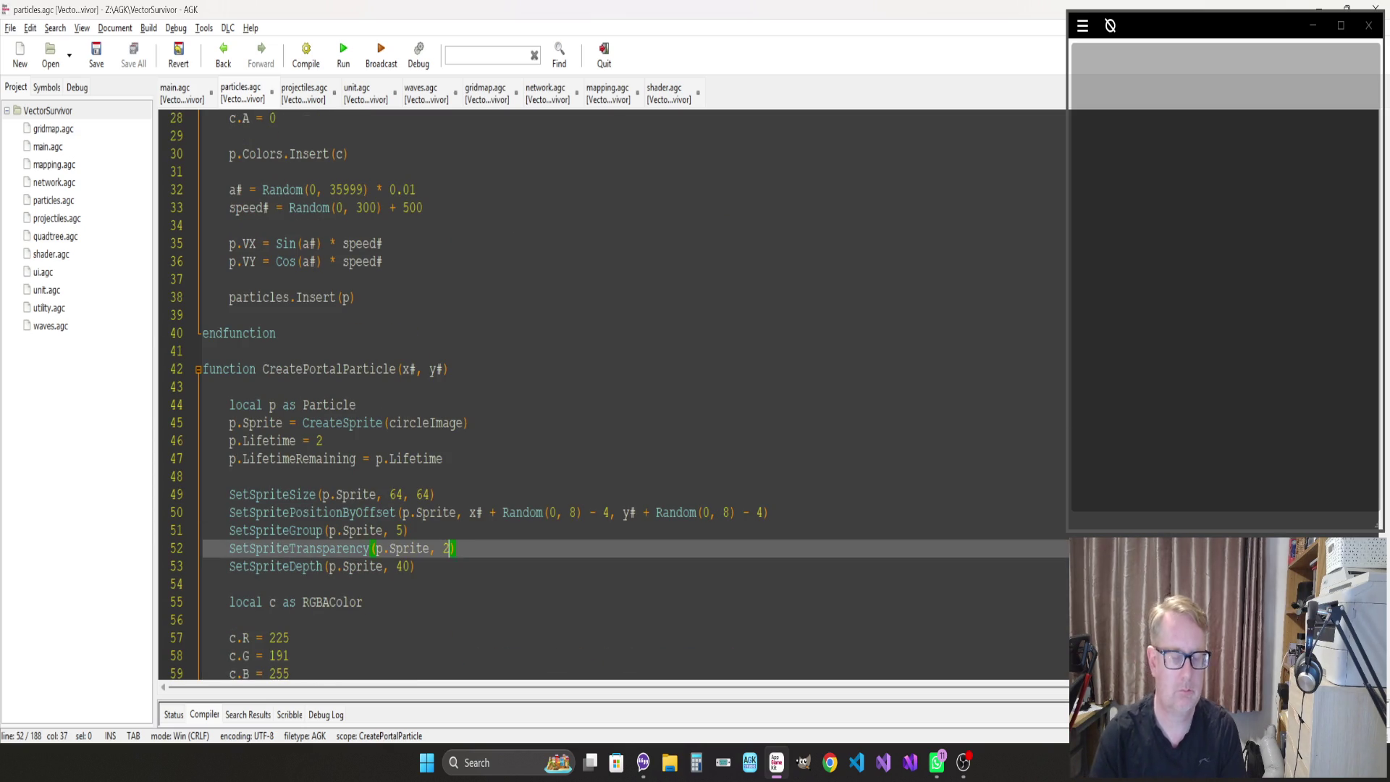
pyautogui.write('1')
pyautogui.scroll(9, 615, 394)
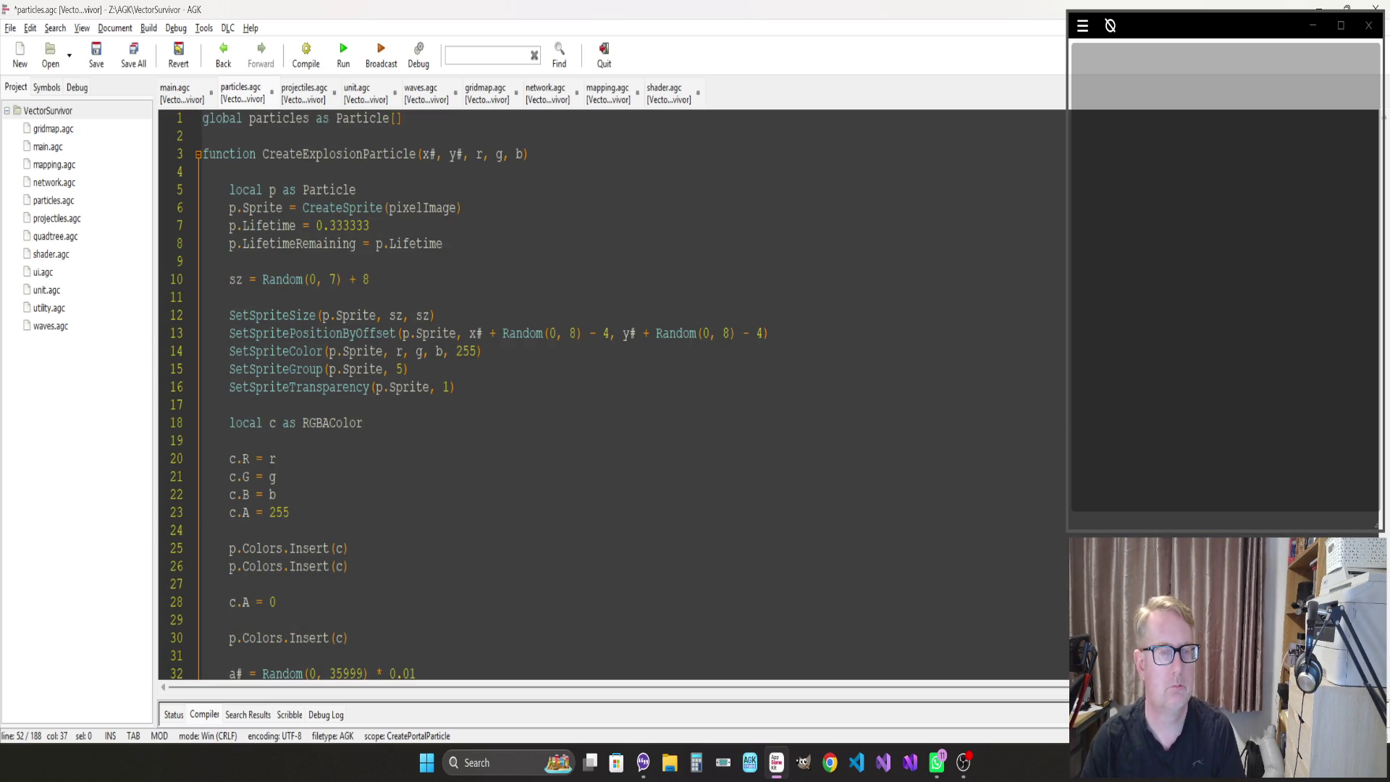
pyautogui.click(455, 387)
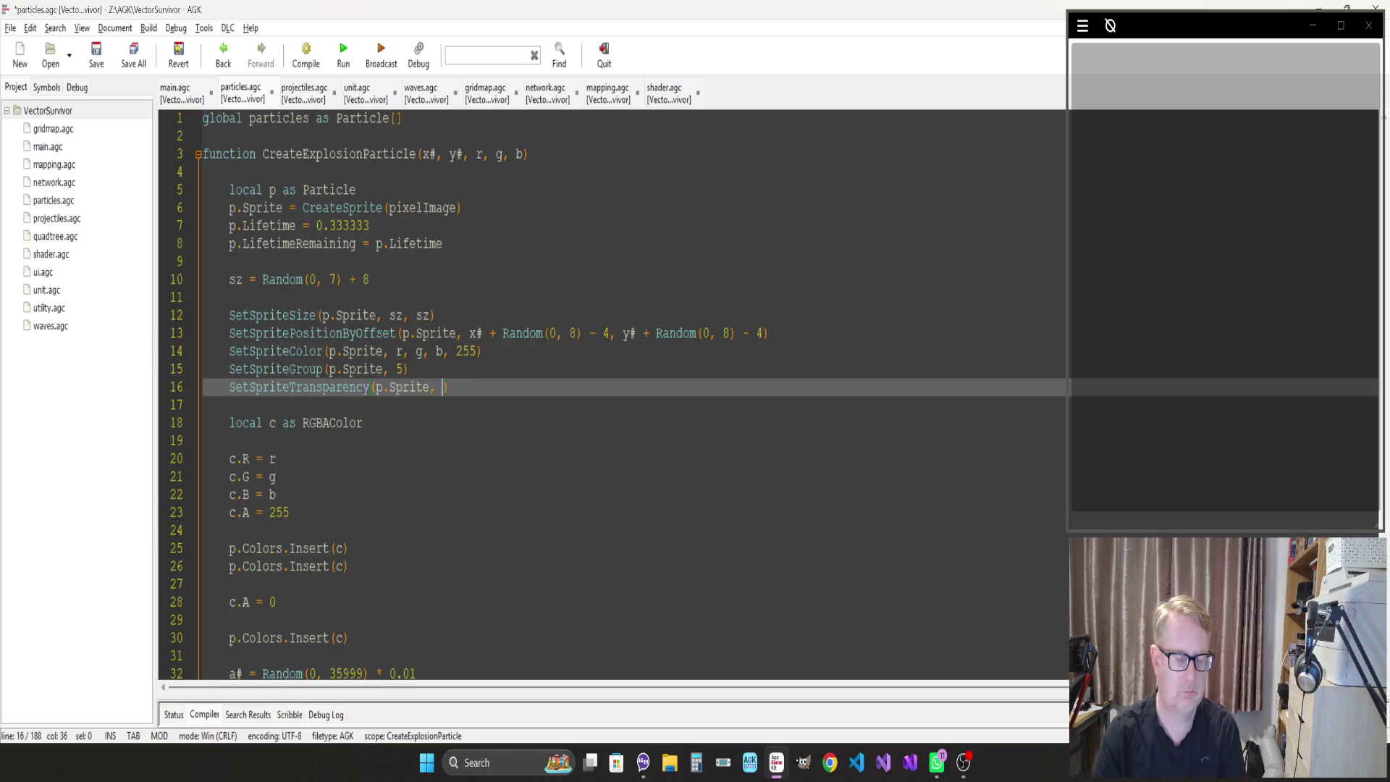
pyautogui.write('2')
pyautogui.press('F5')
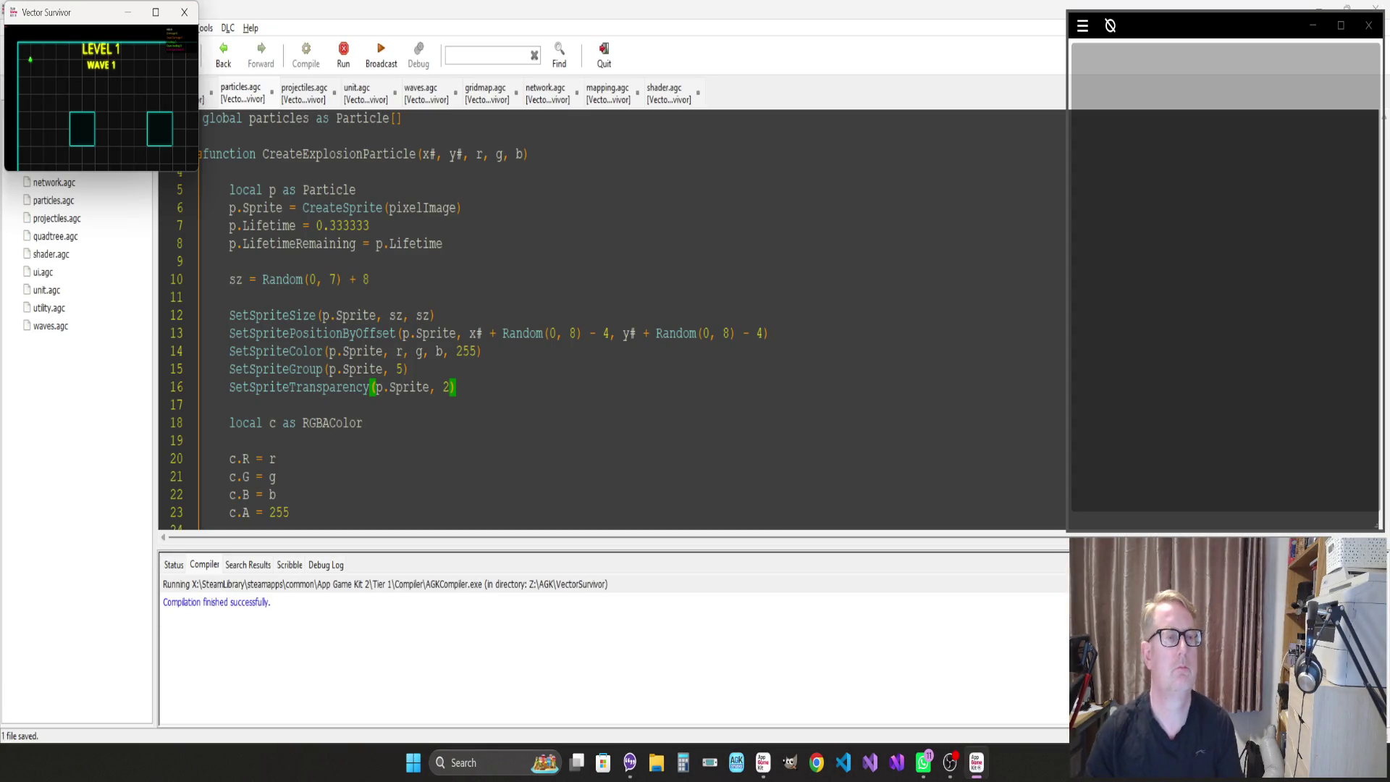
# Play the rebuilt game full-screen into wave 2 with 200 kills, then quit to the IDE
pyautogui.click(156, 13)
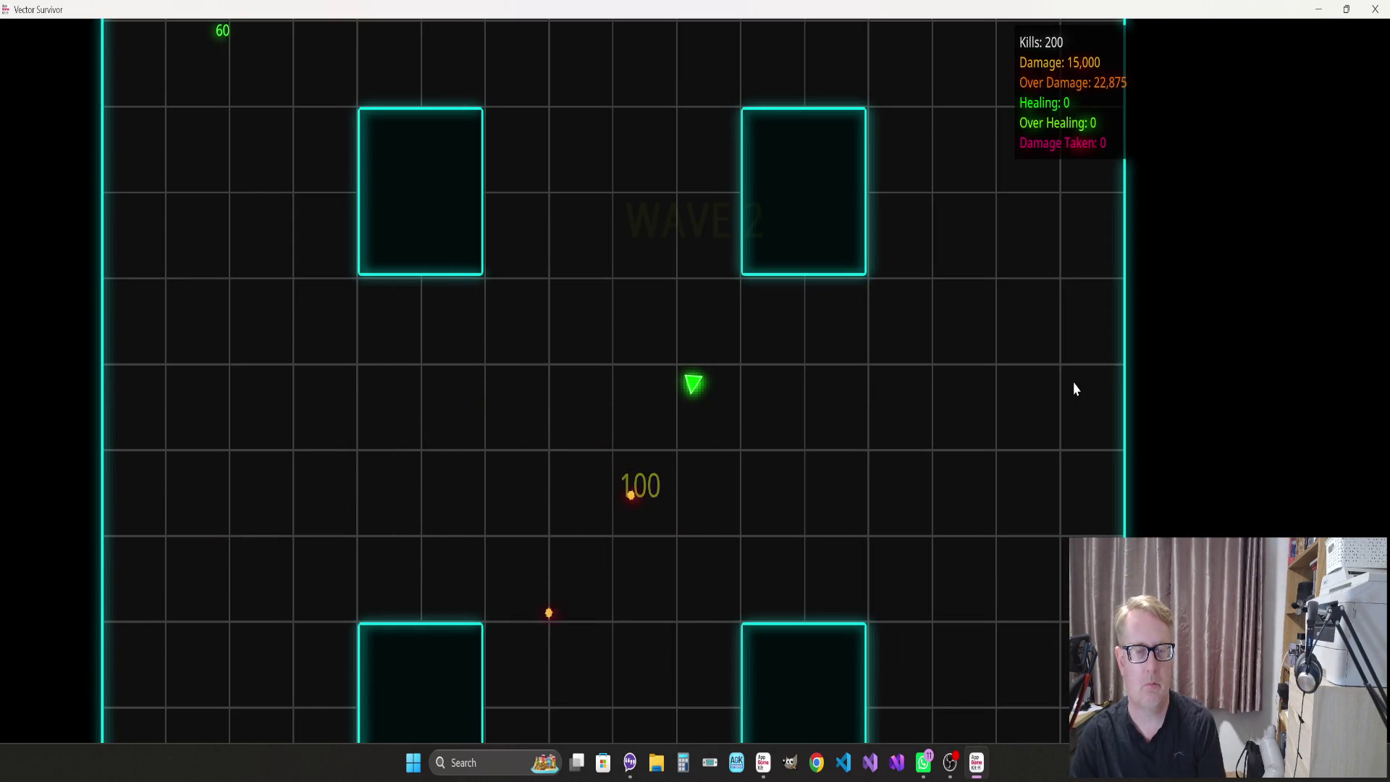
pyautogui.press('Escape')
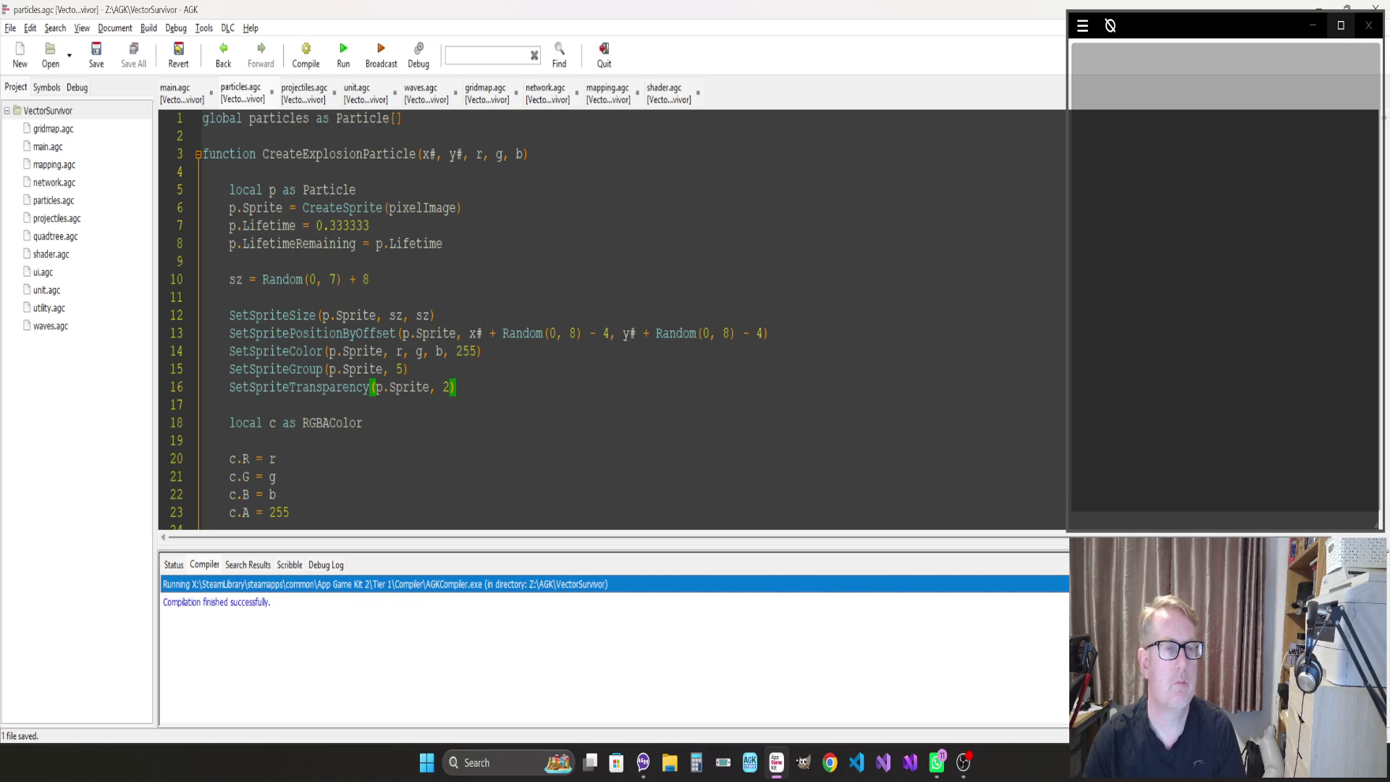
# Open projectiles.agc and go to the SetSpriteAngle line in CreateProjectile
pyautogui.click(294, 88)
pyautogui.scroll(20, 612, 391)
pyautogui.scroll(14, 612, 391)
pyautogui.click(323, 189)
pyautogui.click(324, 315)
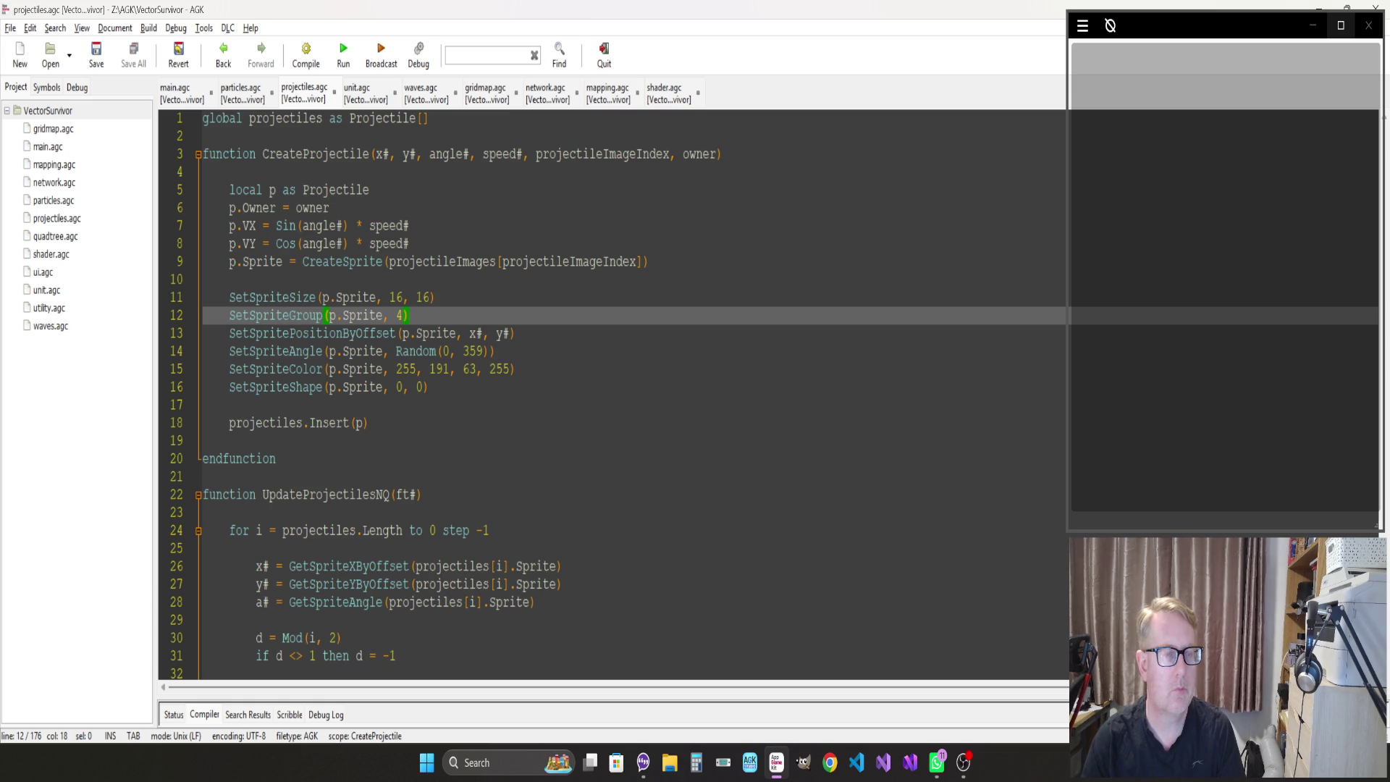
pyautogui.click(516, 333)
pyautogui.click(495, 351)
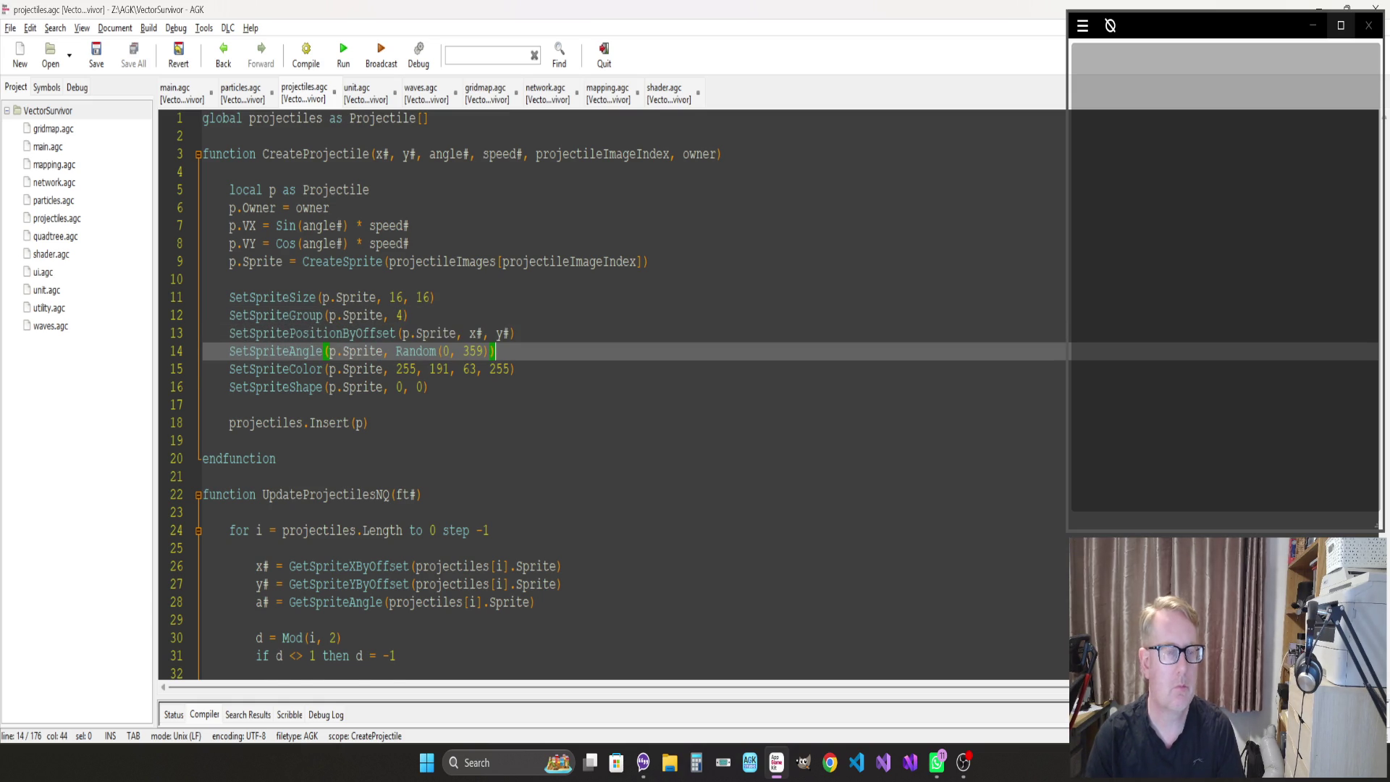
# Add SetSpriteTransparency(p.Sprite, 2) below the angle line and save the file
pyautogui.press('Return')
pyautogui.write('SetSprite')
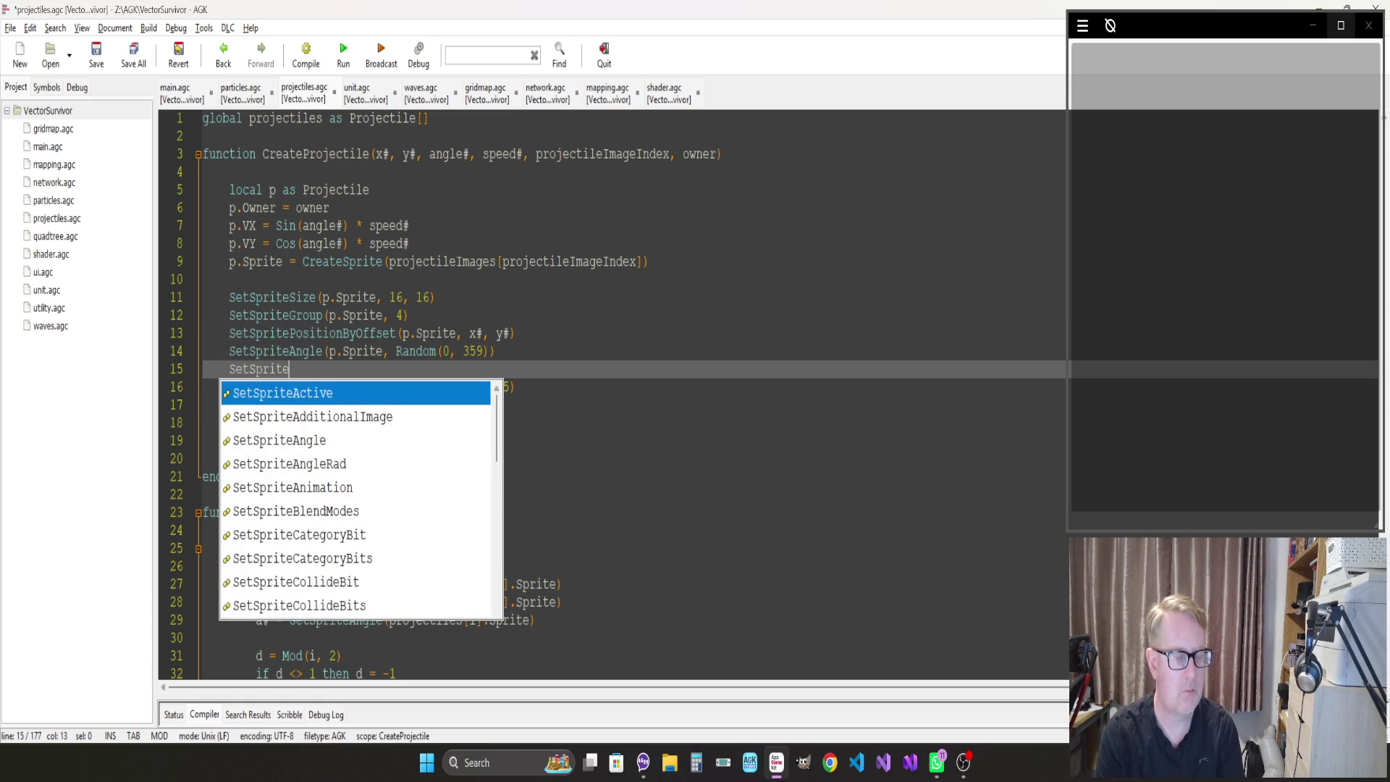
pyautogui.write('Tr')
pyautogui.press('Return')
pyautogui.write('(')
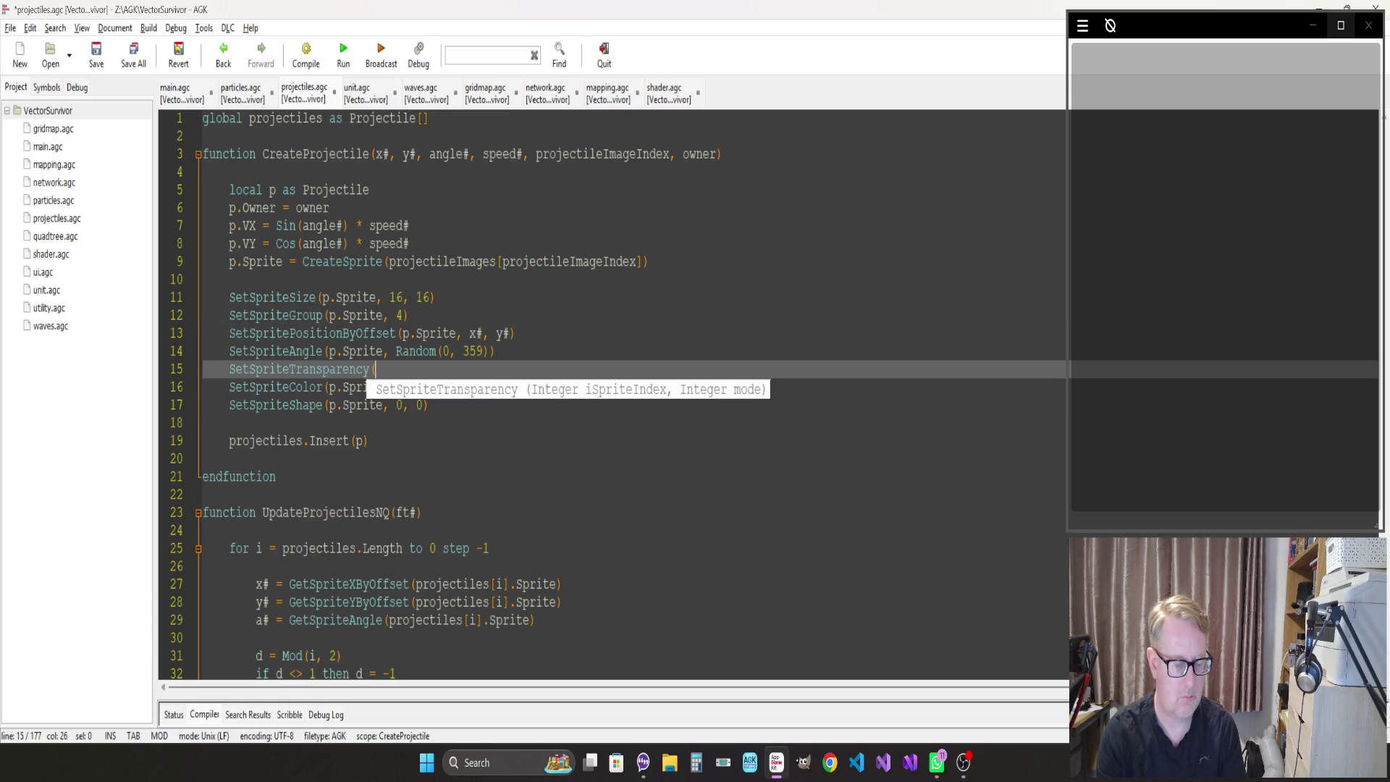
pyautogui.write('p.Sprite, 2)')
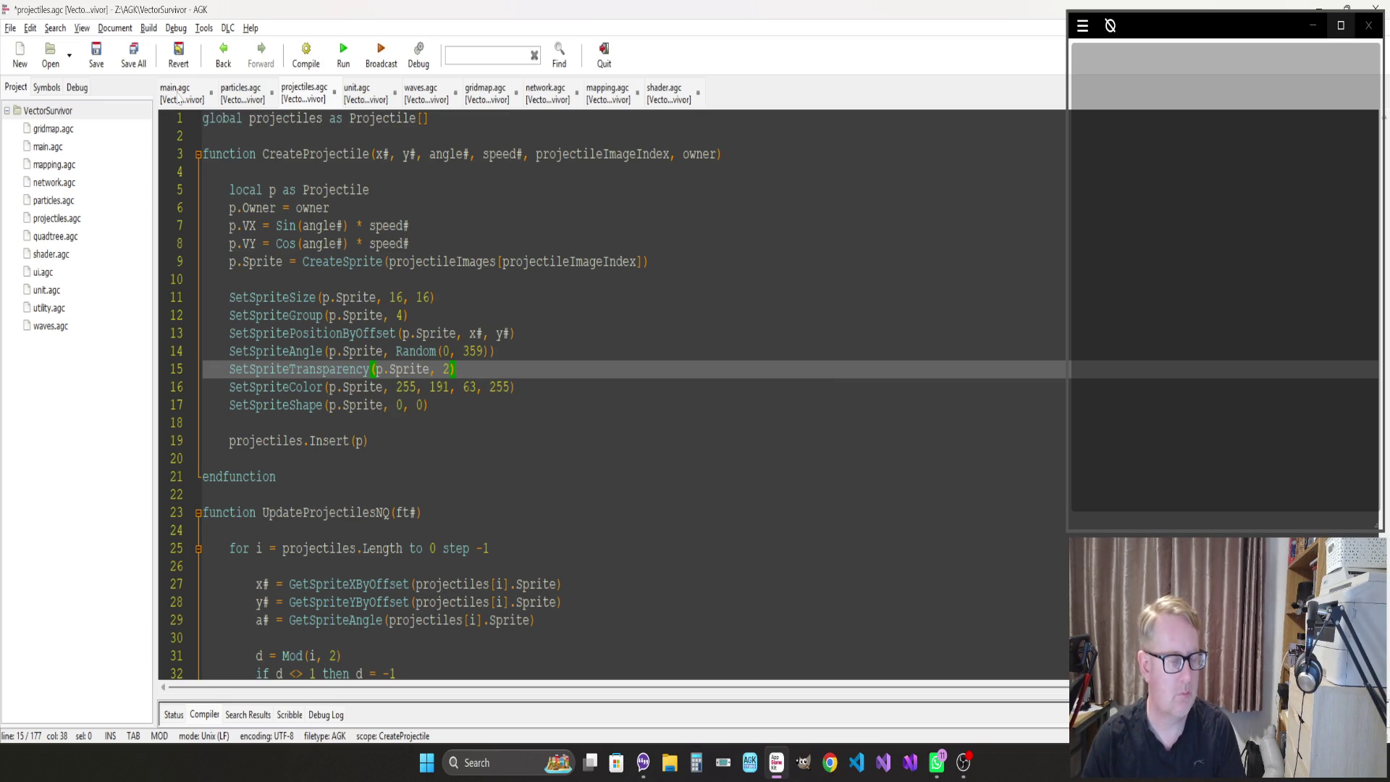
pyautogui.hotkey('ctrl', 's')
# Switch to main.agc and open the find box to search for CreateBeam
pyautogui.click(396, 315)
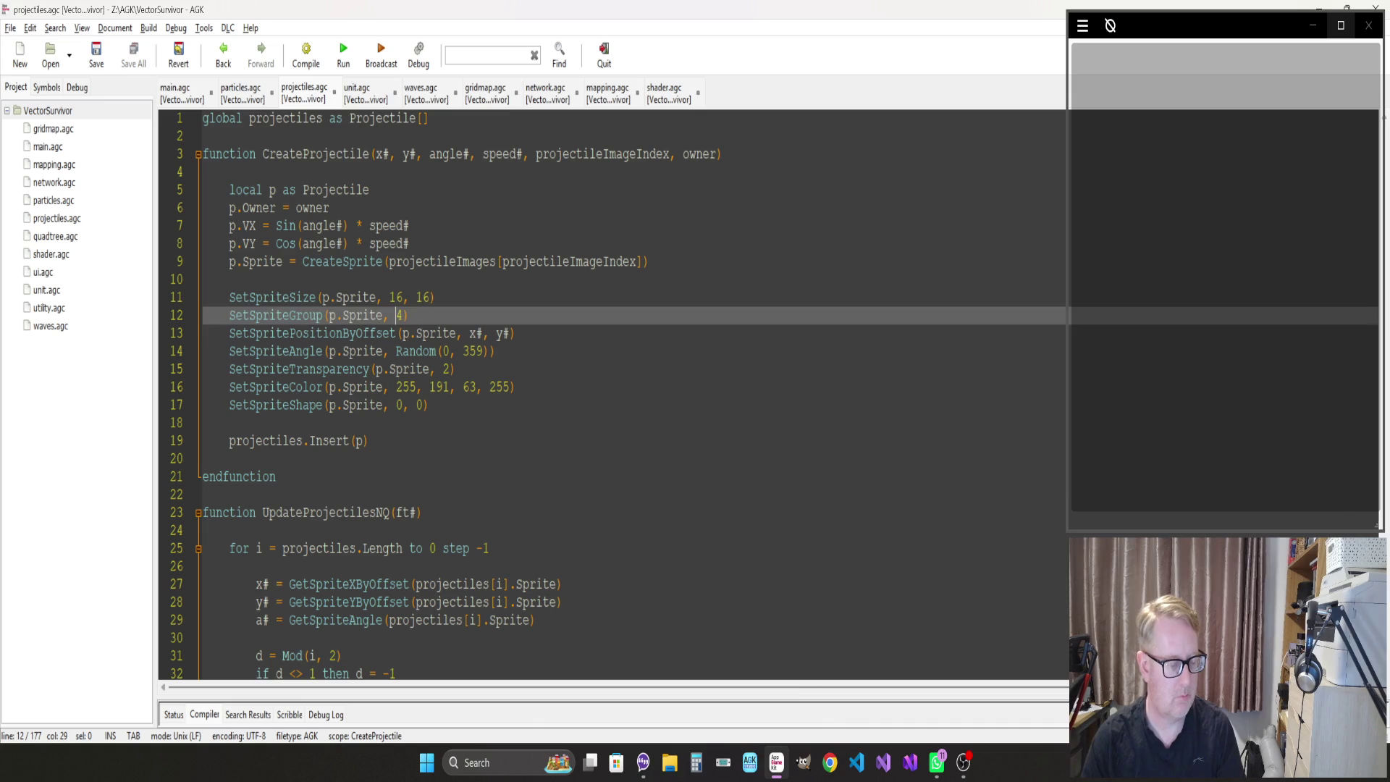
pyautogui.hotkey('ctrl', 'f')
pyautogui.press('Escape')
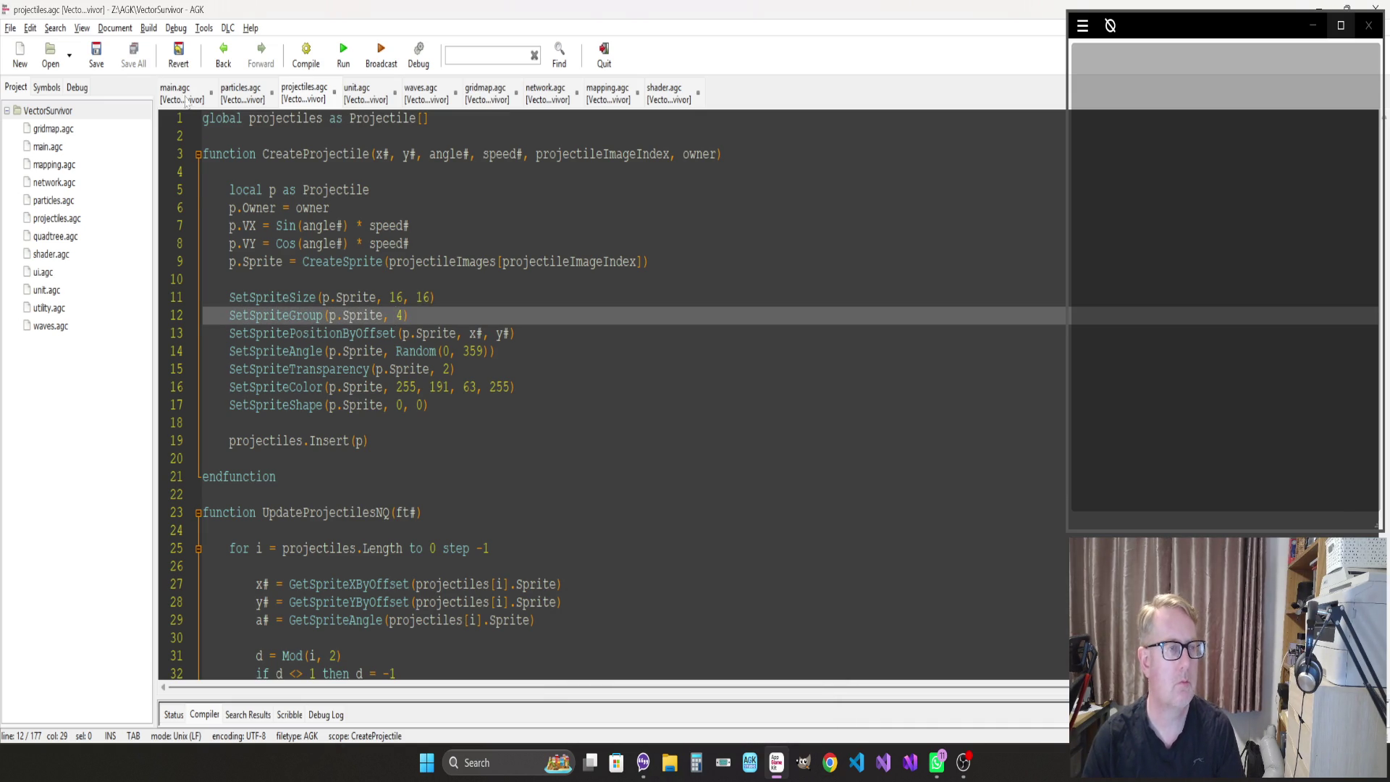
pyautogui.click(187, 102)
pyautogui.click(203, 208)
pyautogui.hotkey('ctrl', 'f')
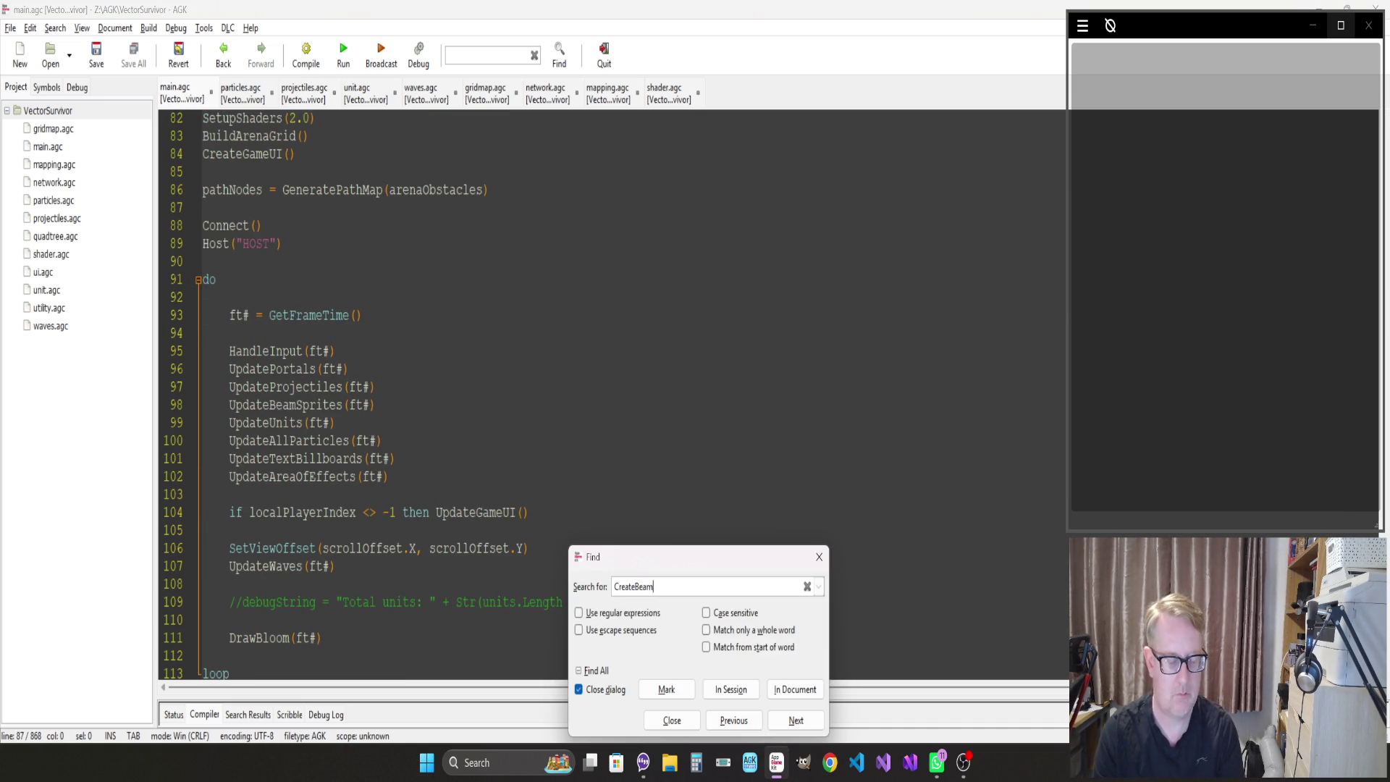
# Search main.agc for CreateBeam, then search again after no matches are found
pyautogui.press('Return')
pyautogui.press('Escape')
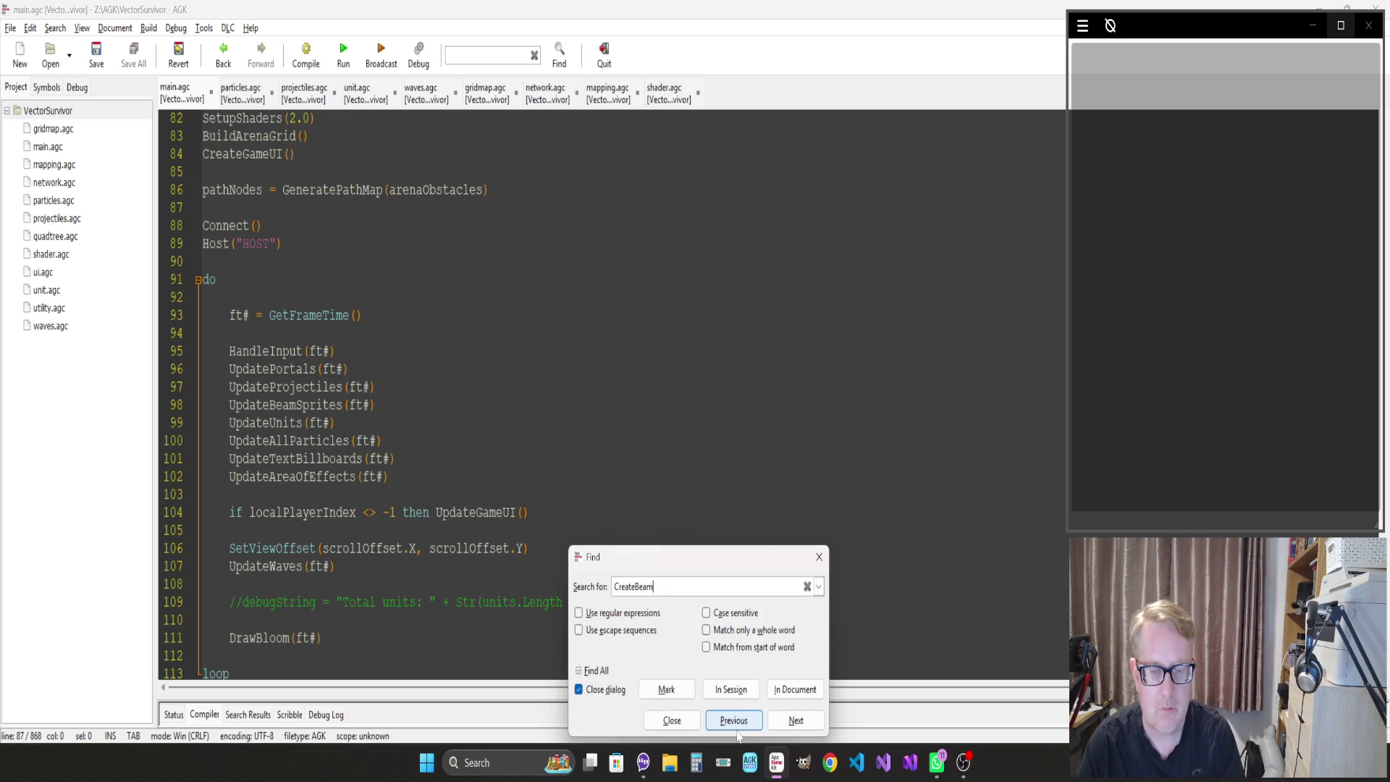
pyautogui.click(737, 694)
pyautogui.click(376, 405)
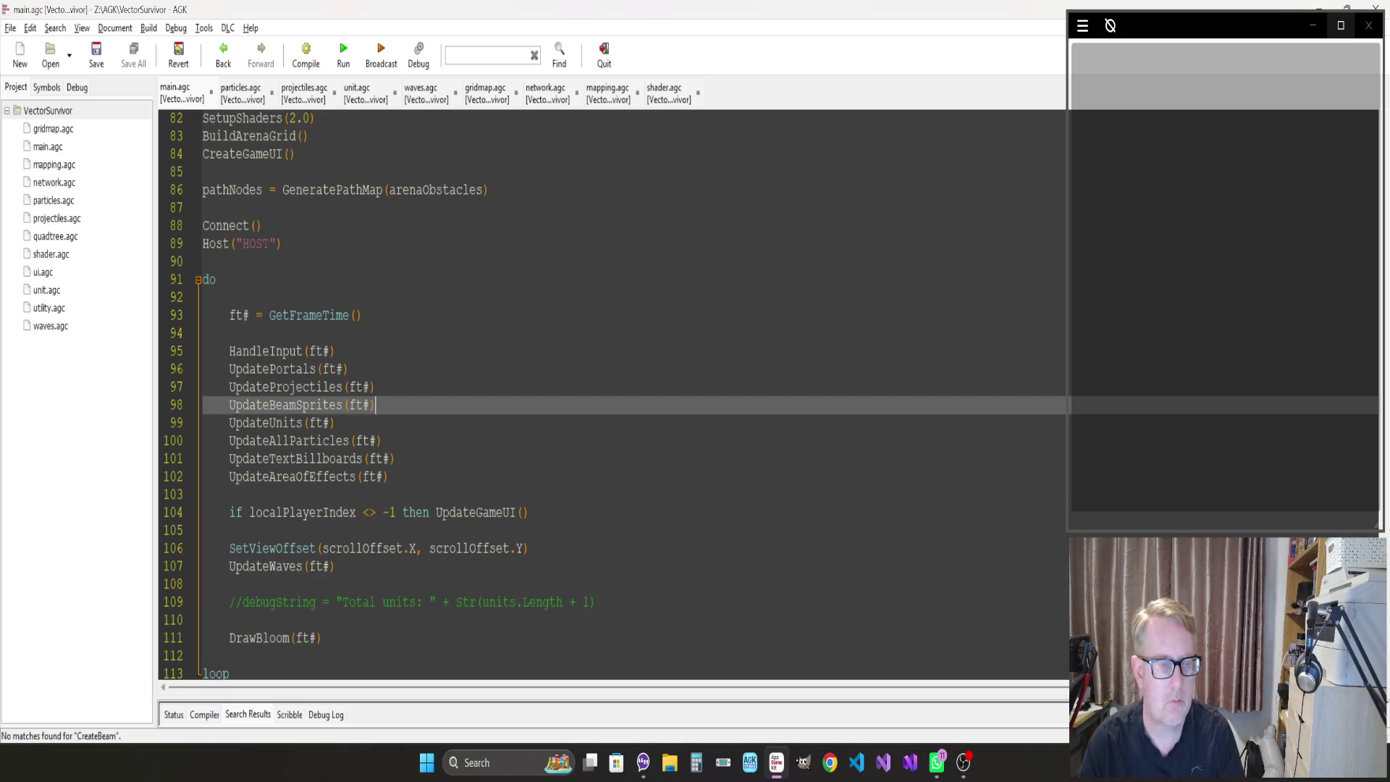
pyautogui.hotkey('ctrl', 'f')
pyautogui.write('Beam')
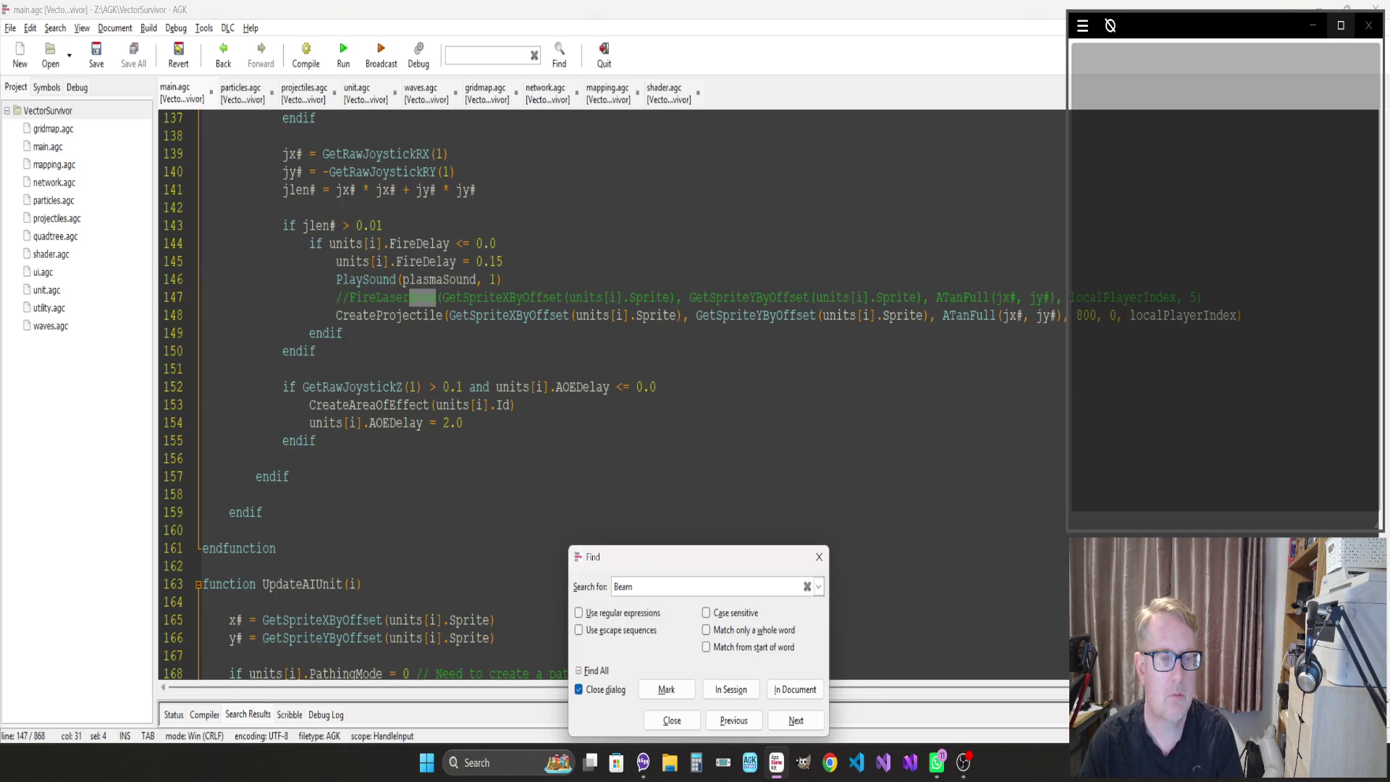
pyautogui.press('Escape')
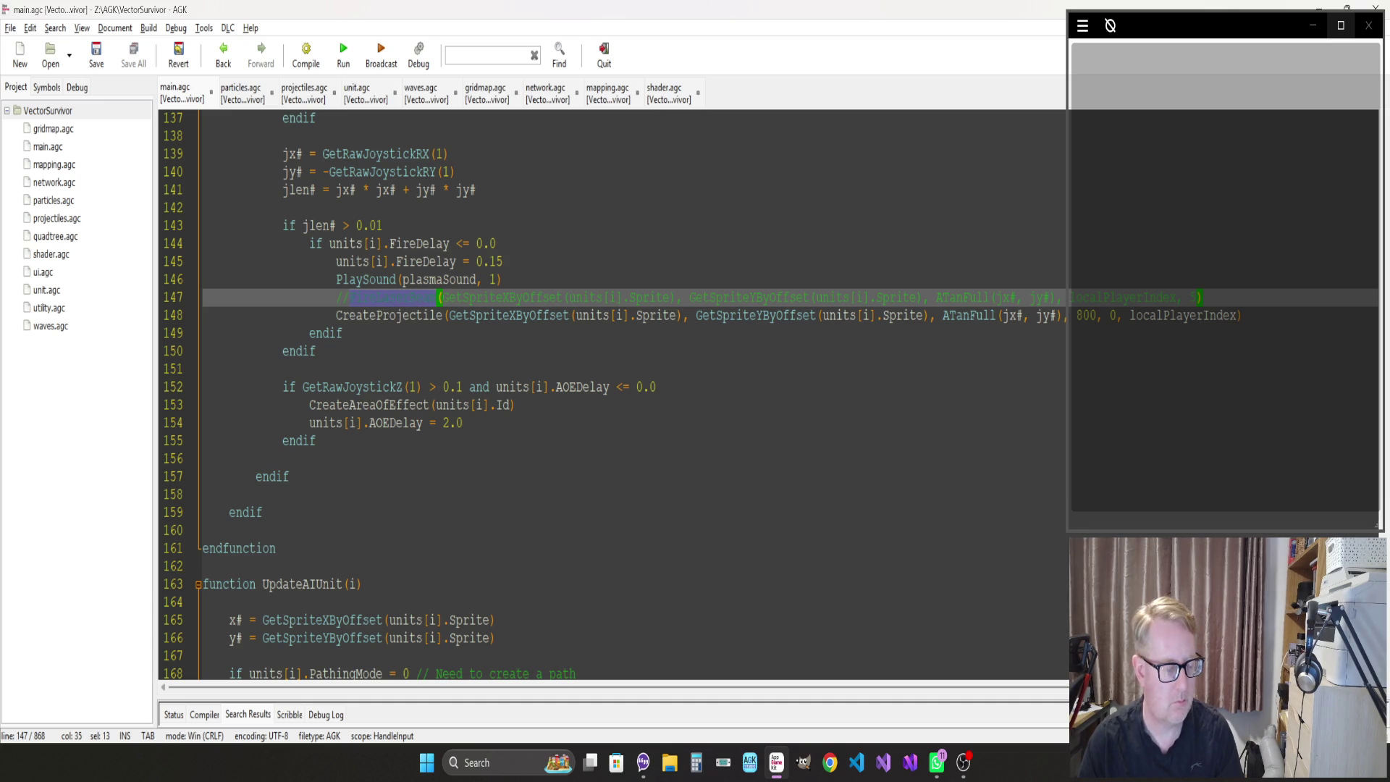
# List all FireLaserBeam occurrences in the project and jump to its function definition
pyautogui.hotkey('ctrl', 'f')
pyautogui.click(731, 689)
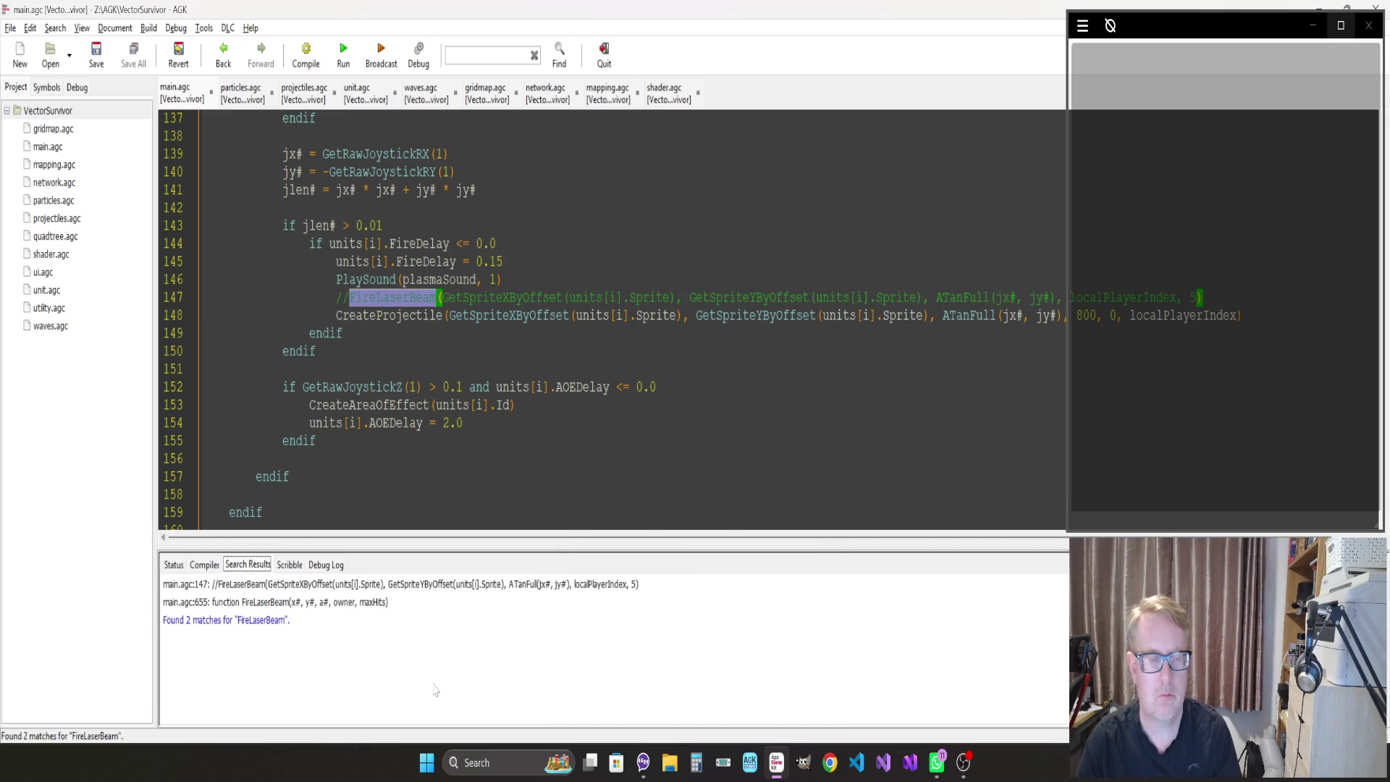
pyautogui.doubleClick(283, 602)
pyautogui.click(256, 512)
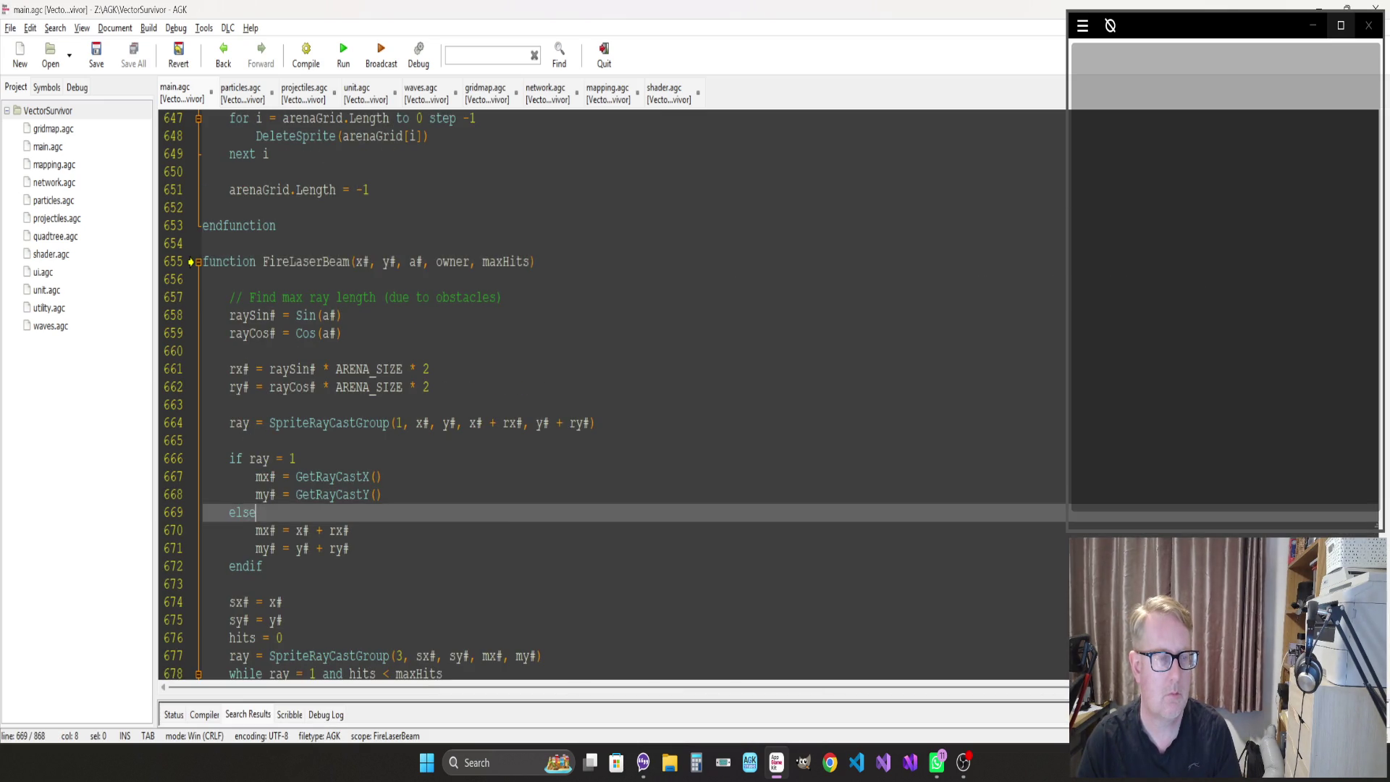
pyautogui.scroll(-4, 255, 512)
pyautogui.scroll(-4, 613, 395)
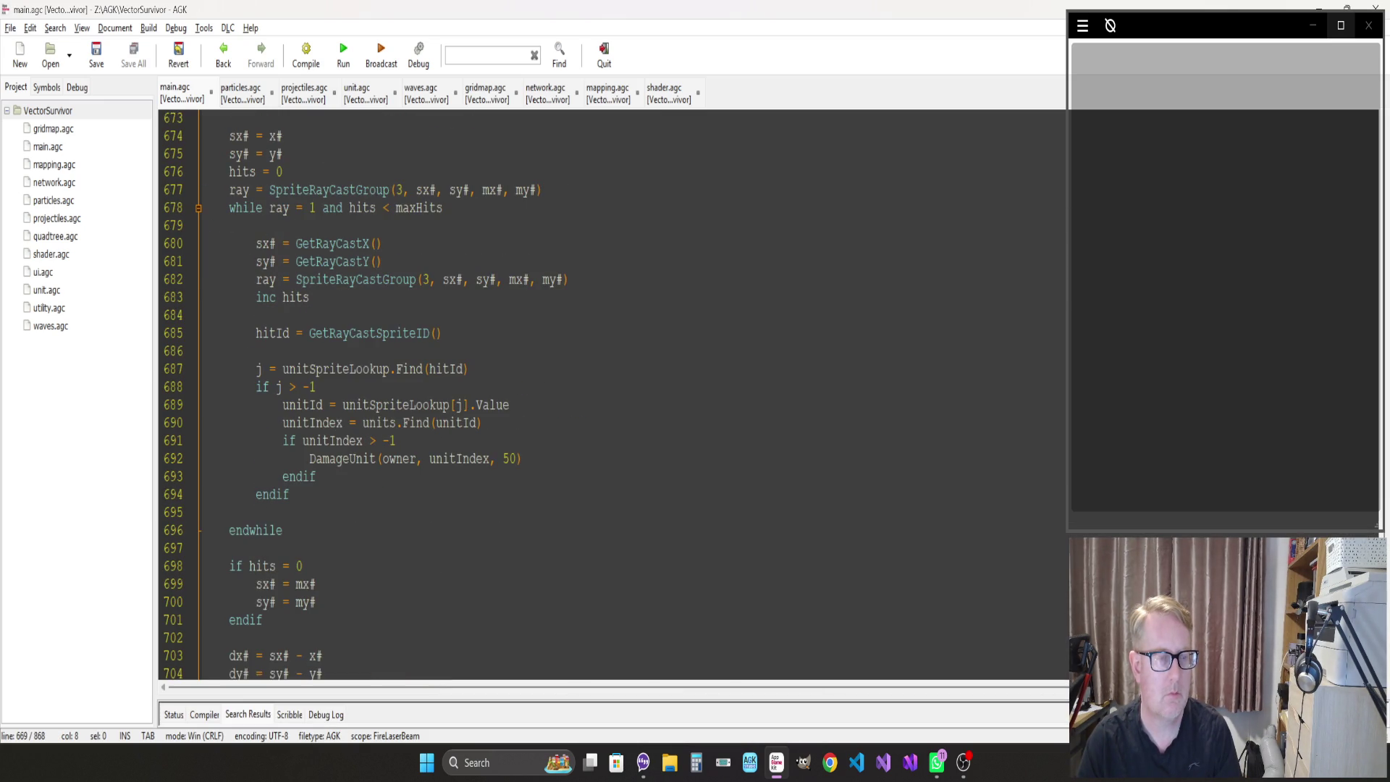
pyautogui.scroll(-7, 612, 395)
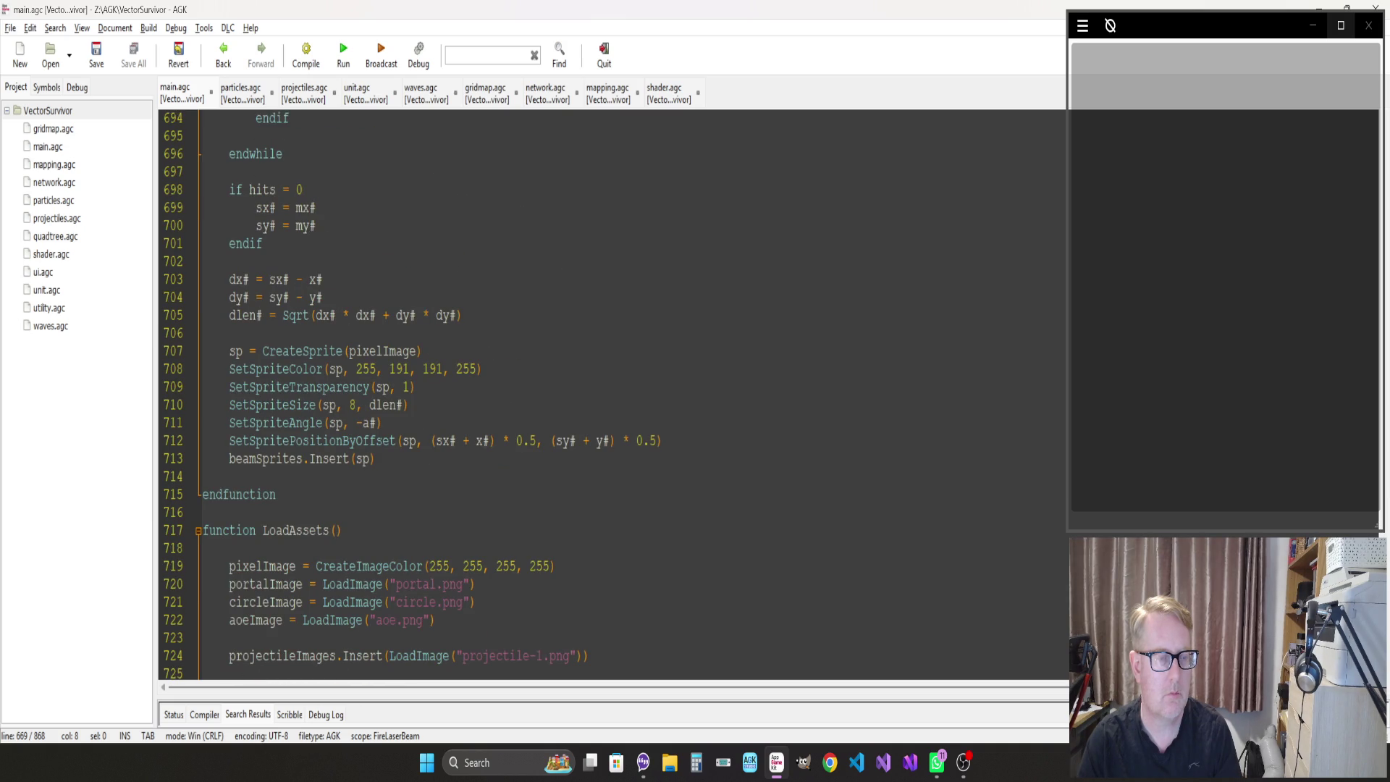
# Change the beam's SetSpriteTransparency on line 709 from 1 to 2, then save, run and maximize
pyautogui.click(276, 495)
pyautogui.click(415, 388)
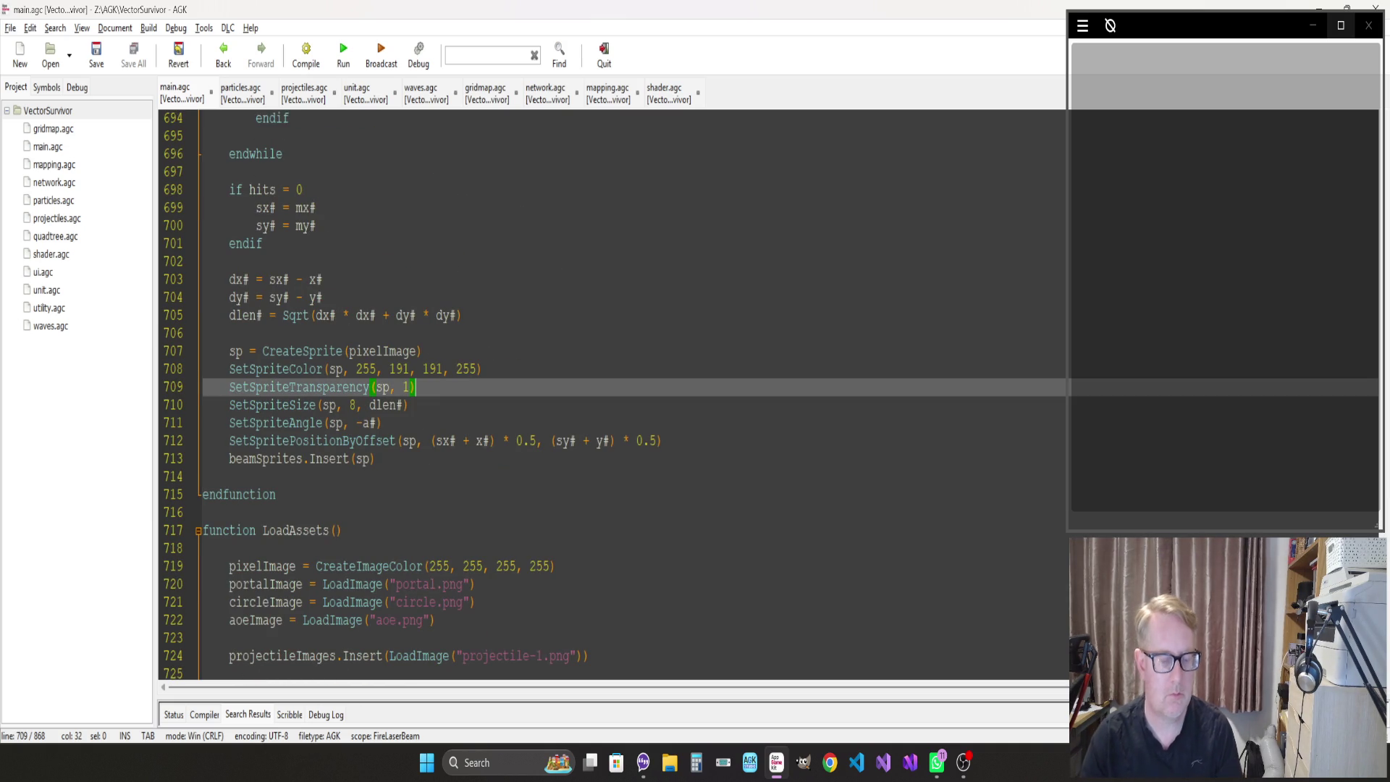
pyautogui.press('BackSpace')
pyautogui.write('2')
pyautogui.press('F5')
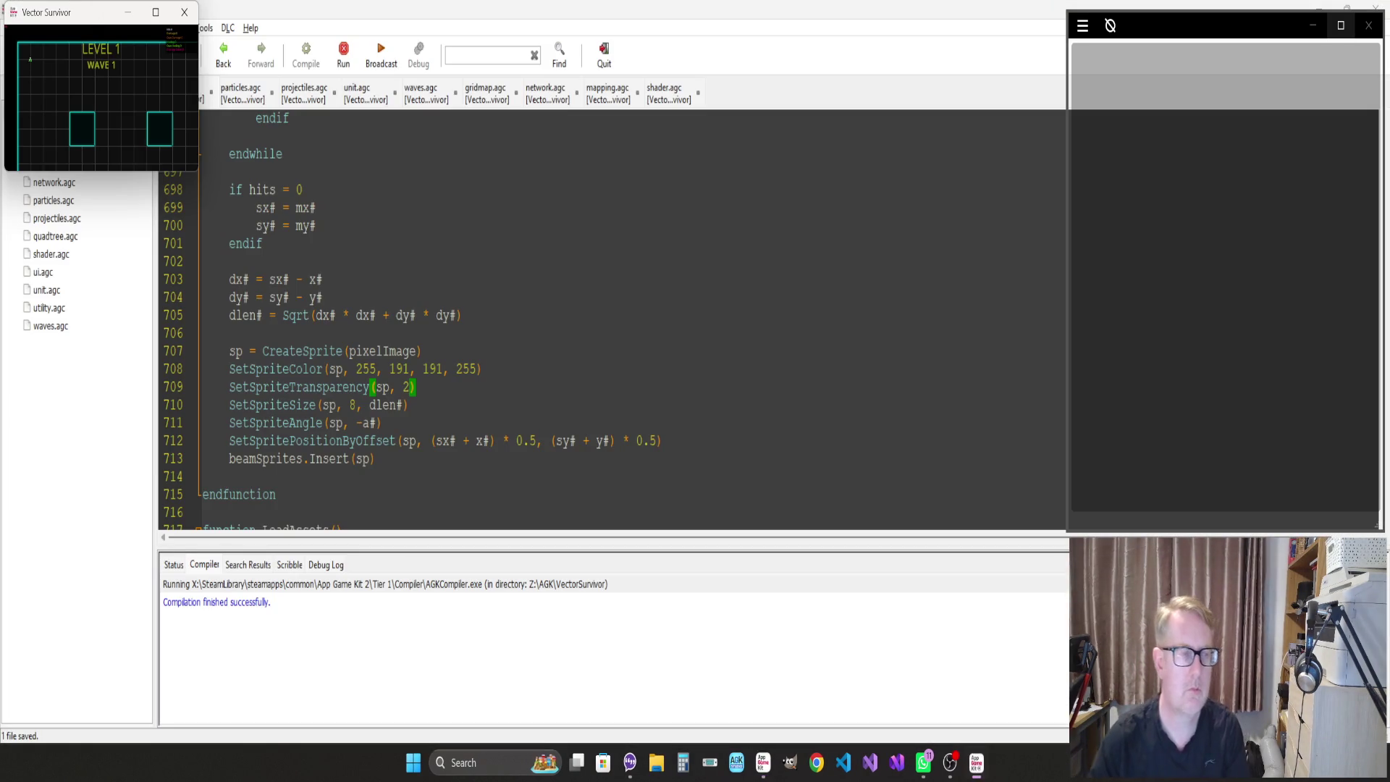
pyautogui.click(156, 13)
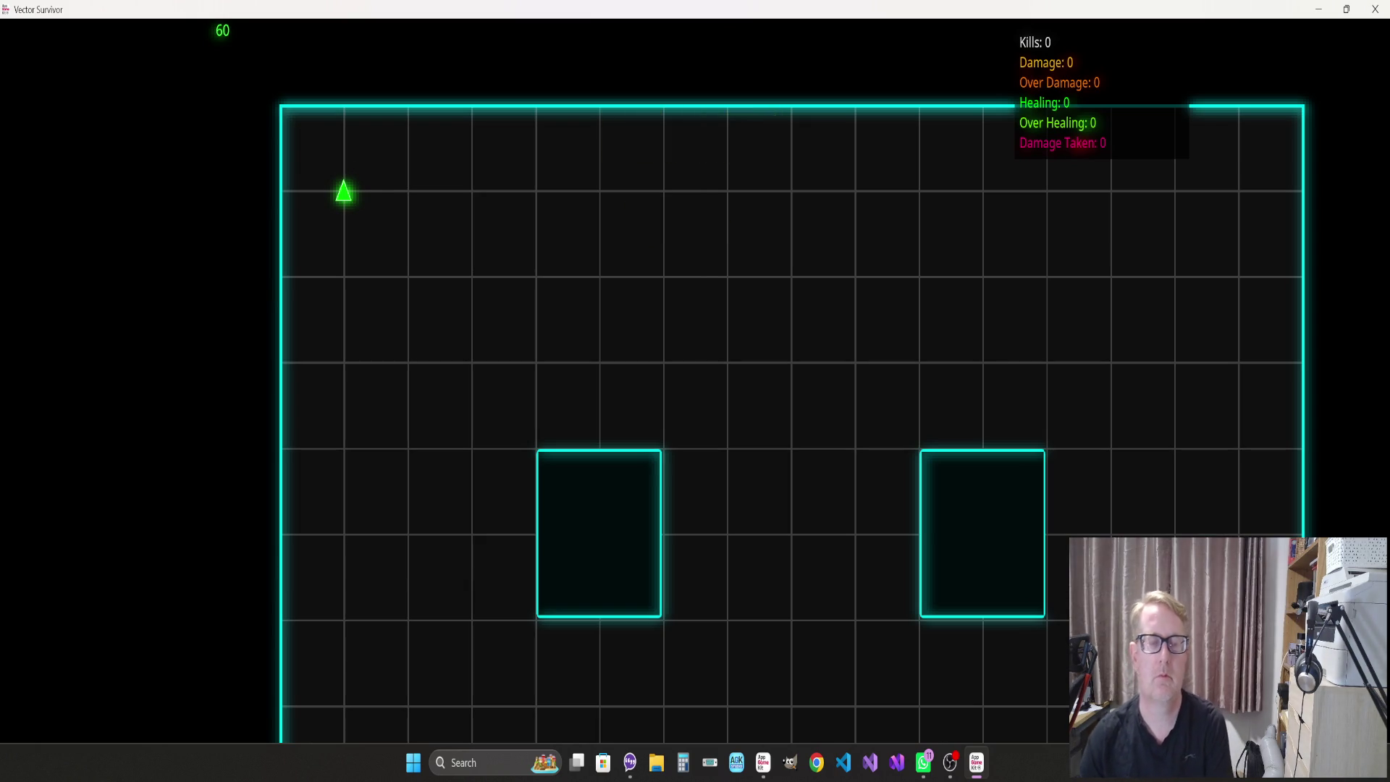
# Fight enemies with the new laser transparency to 111 kills without damage, then quit the game
pyautogui.press('d')
pyautogui.press('s')
pyautogui.press('d')
pyautogui.press('w')
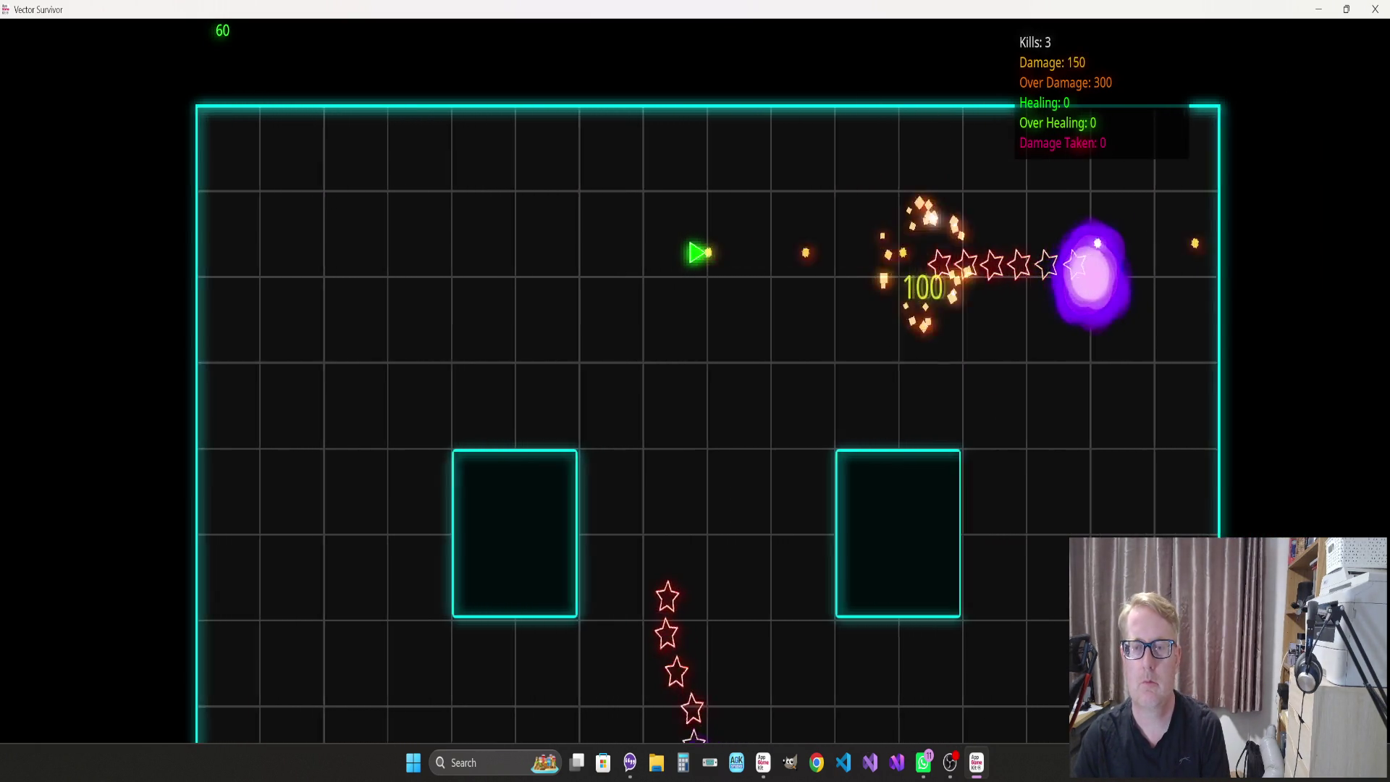
pyautogui.press('d')
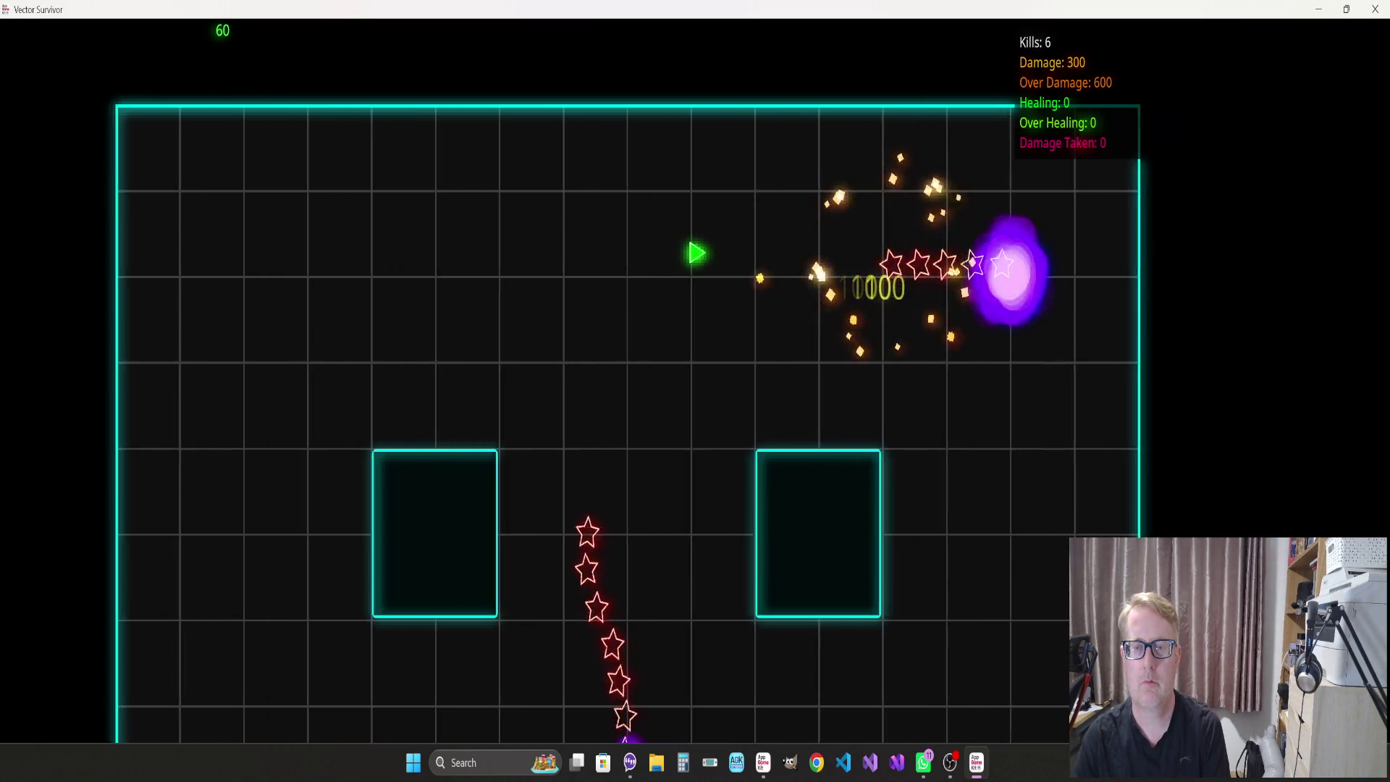
pyautogui.press('w')
pyautogui.press('s')
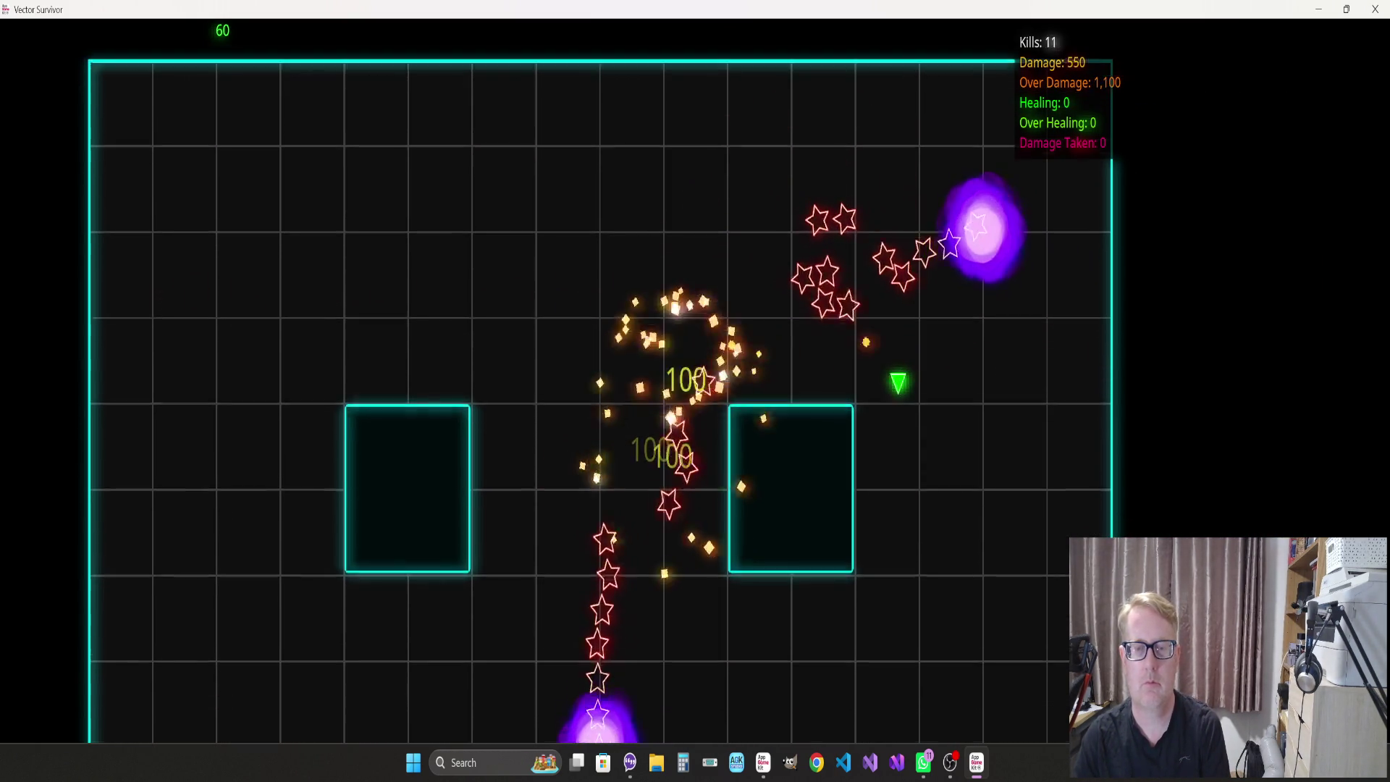
pyautogui.press('w')
pyautogui.press('d')
pyautogui.press('s')
pyautogui.press('a')
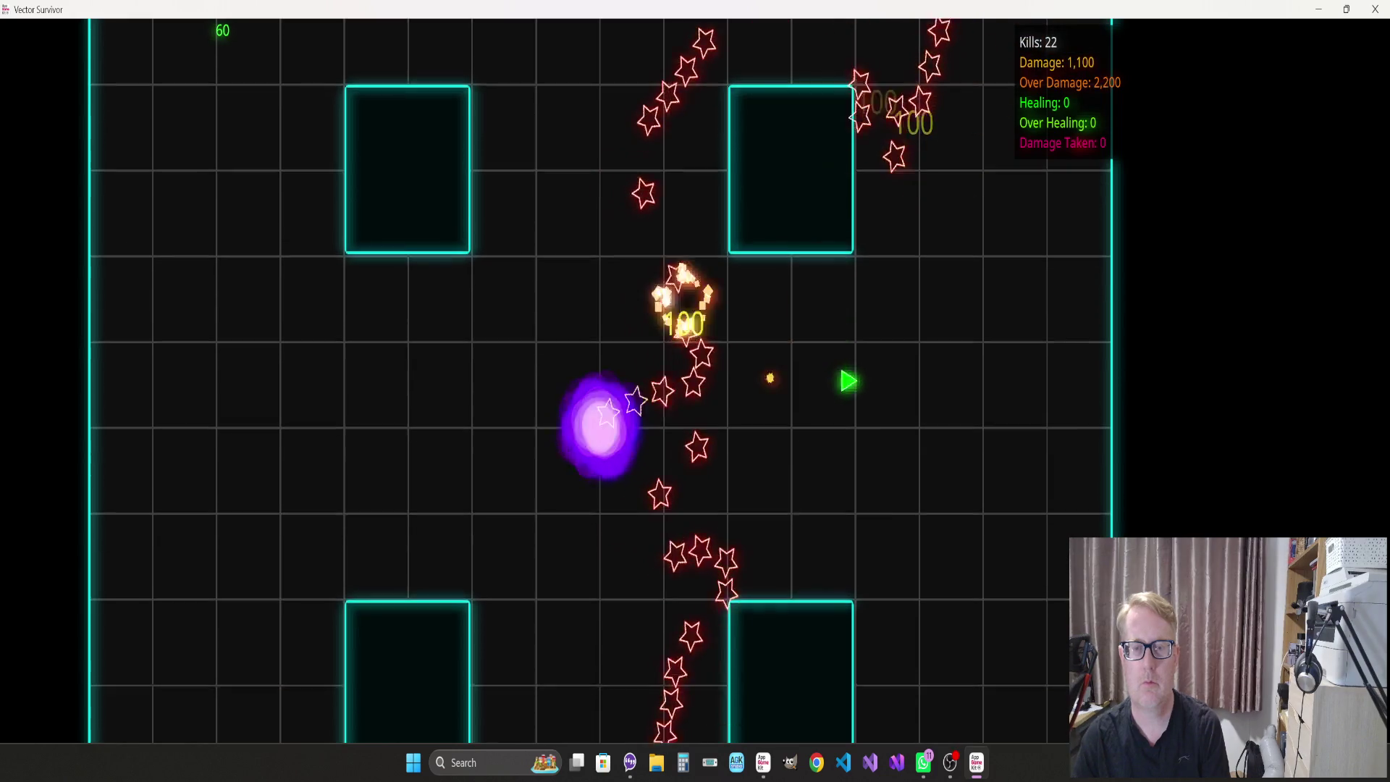
pyautogui.press('s')
pyautogui.press('d')
pyautogui.press('w')
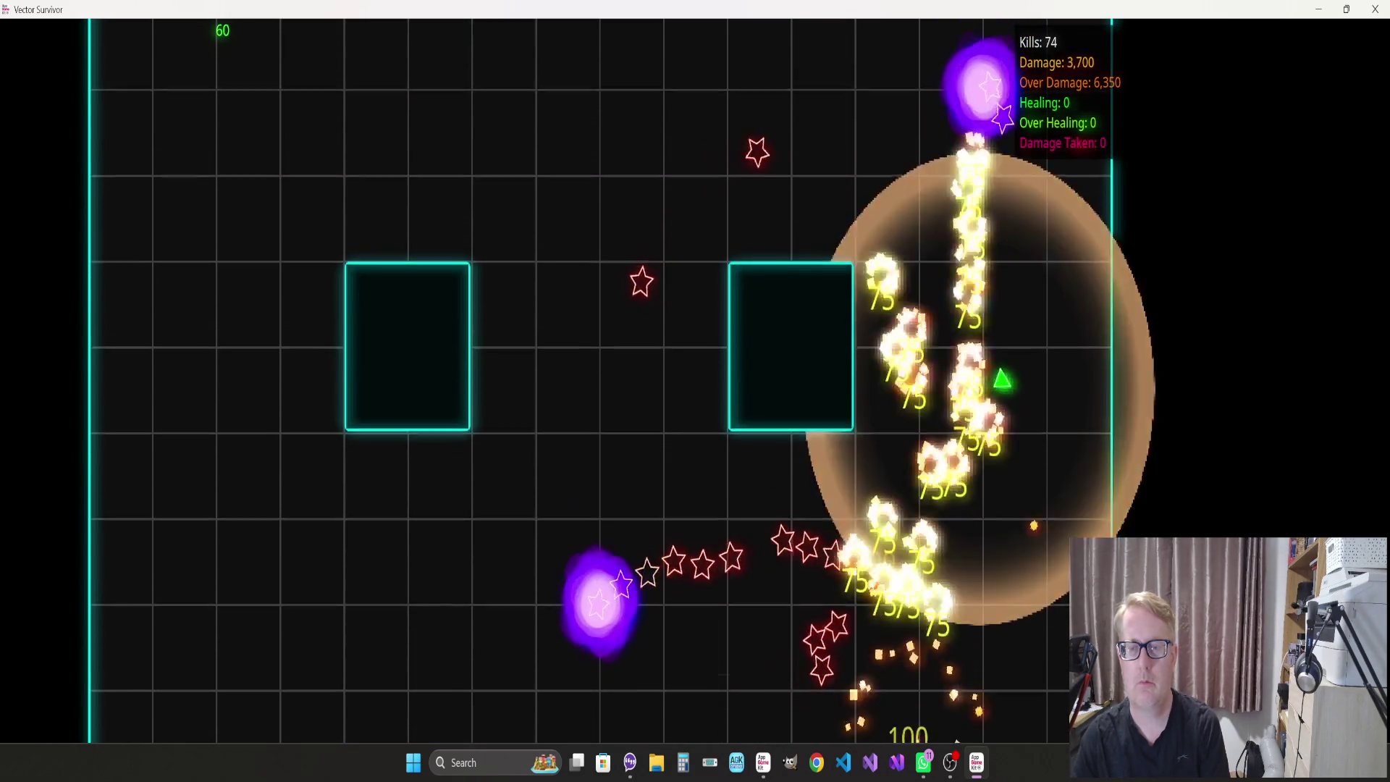
pyautogui.press('s')
pyautogui.press('s')
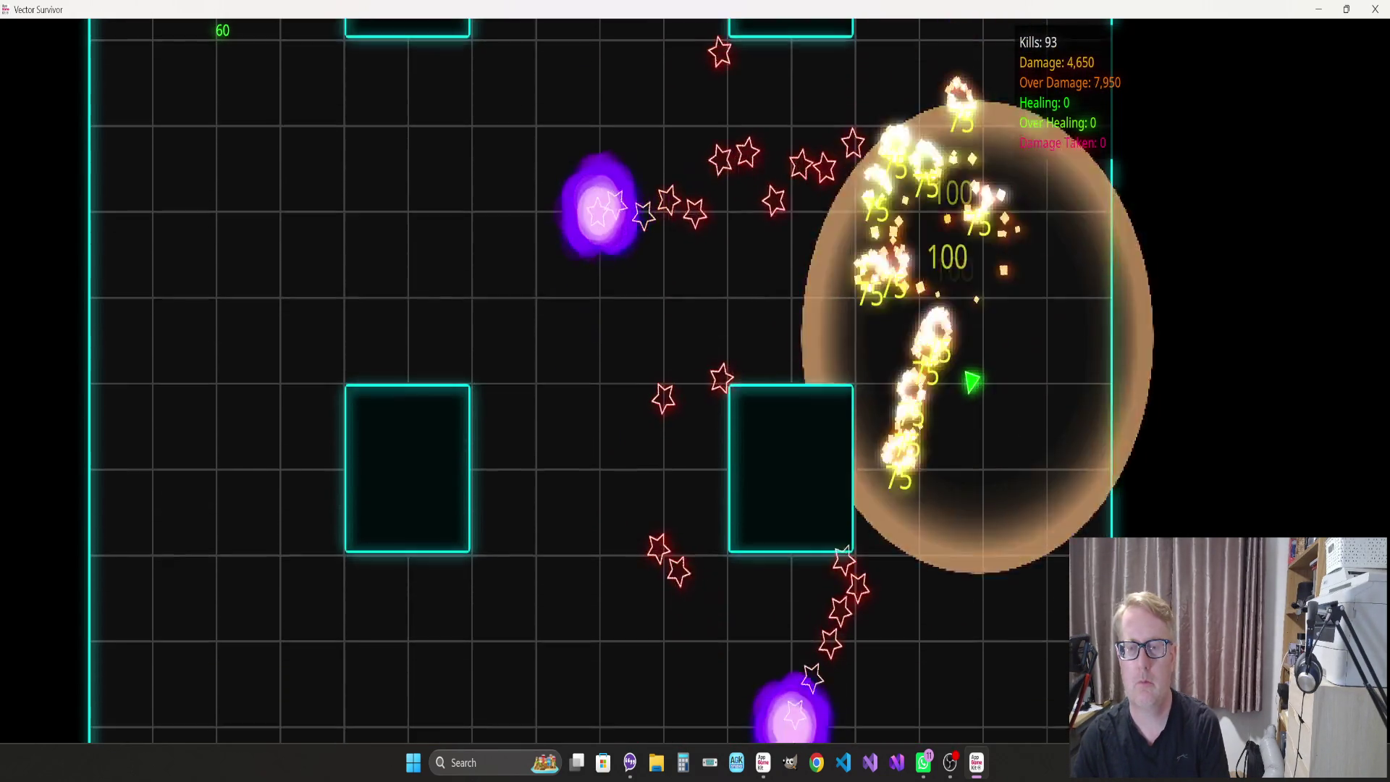
pyautogui.press('a')
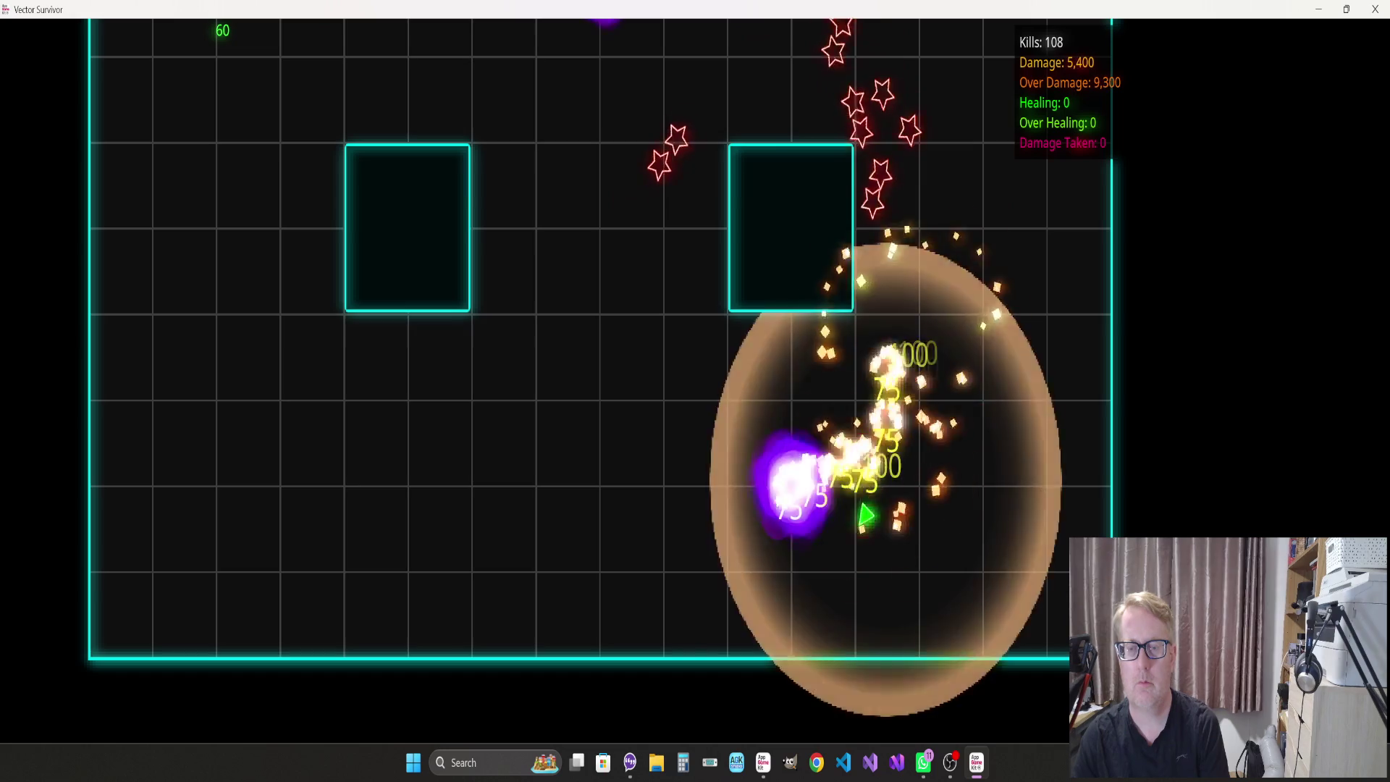
pyautogui.press('w')
pyautogui.press('Escape')
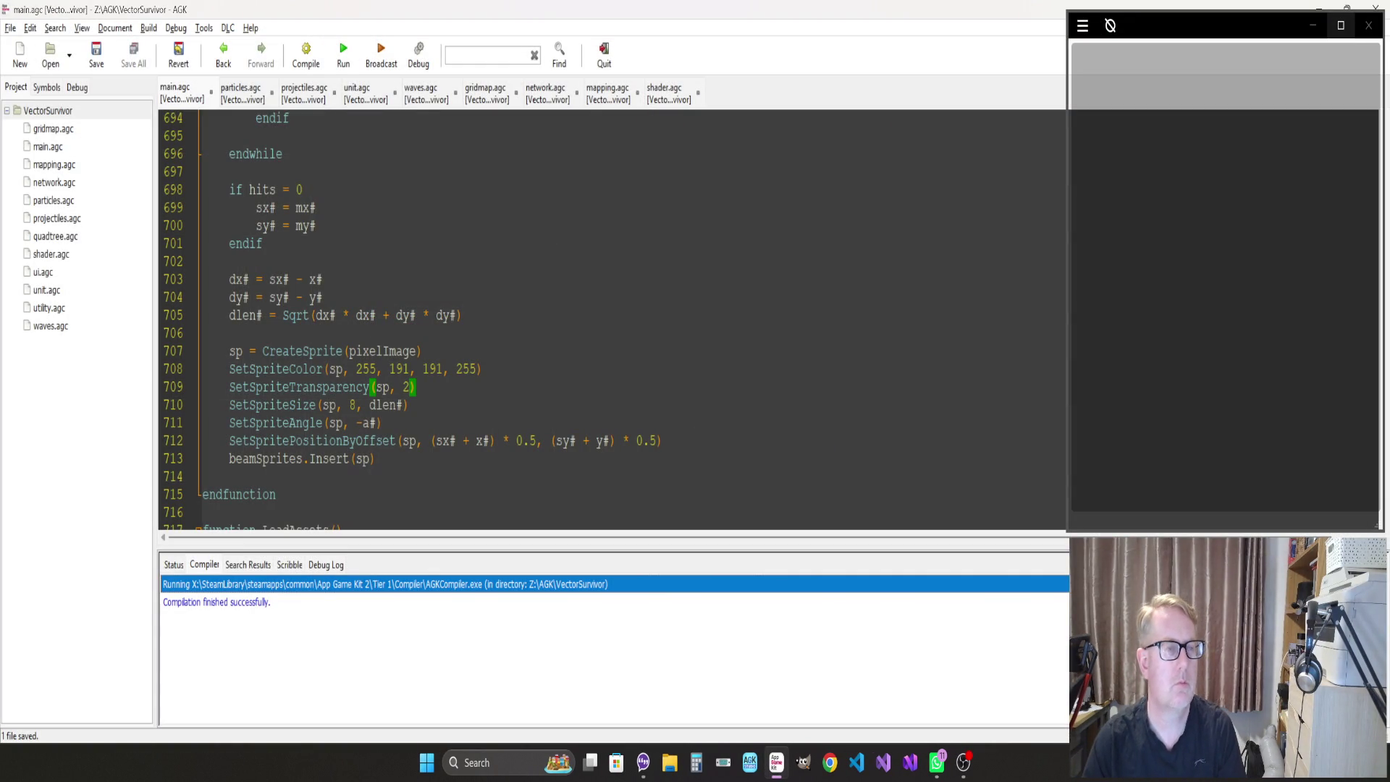
# Find all FireLaserBeam uses and jump to its commented-out call on line 147
pyautogui.scroll(14, 612, 318)
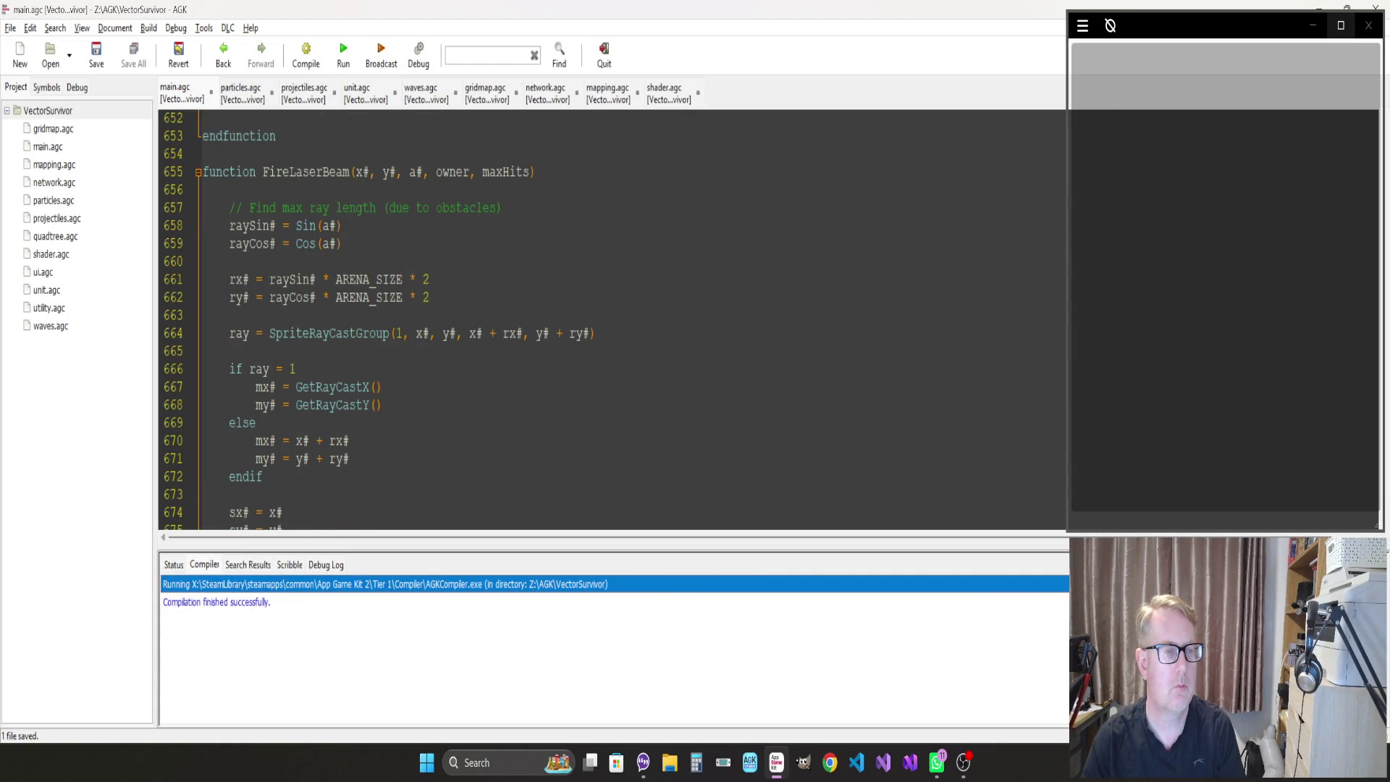
pyautogui.rightClick(340, 171)
pyautogui.click(420, 185)
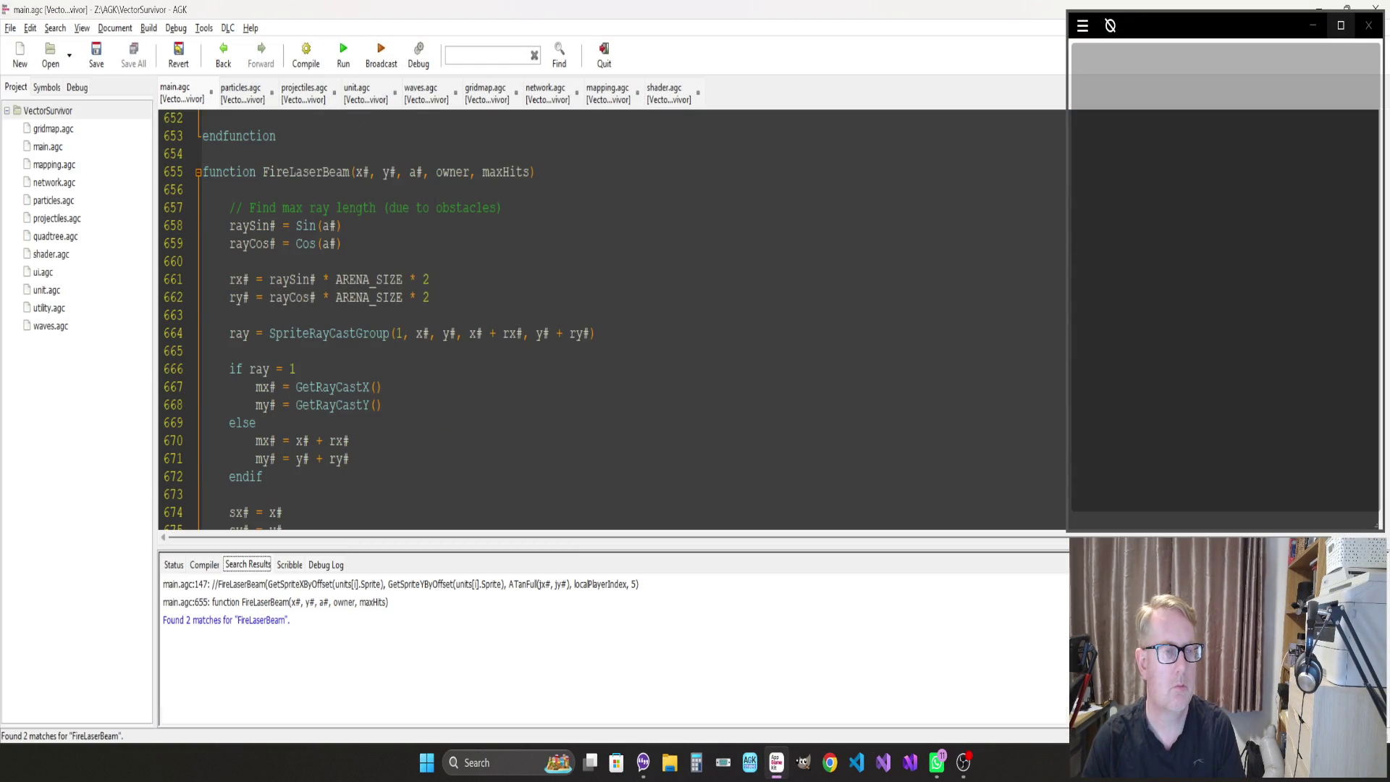
pyautogui.doubleClick(310, 585)
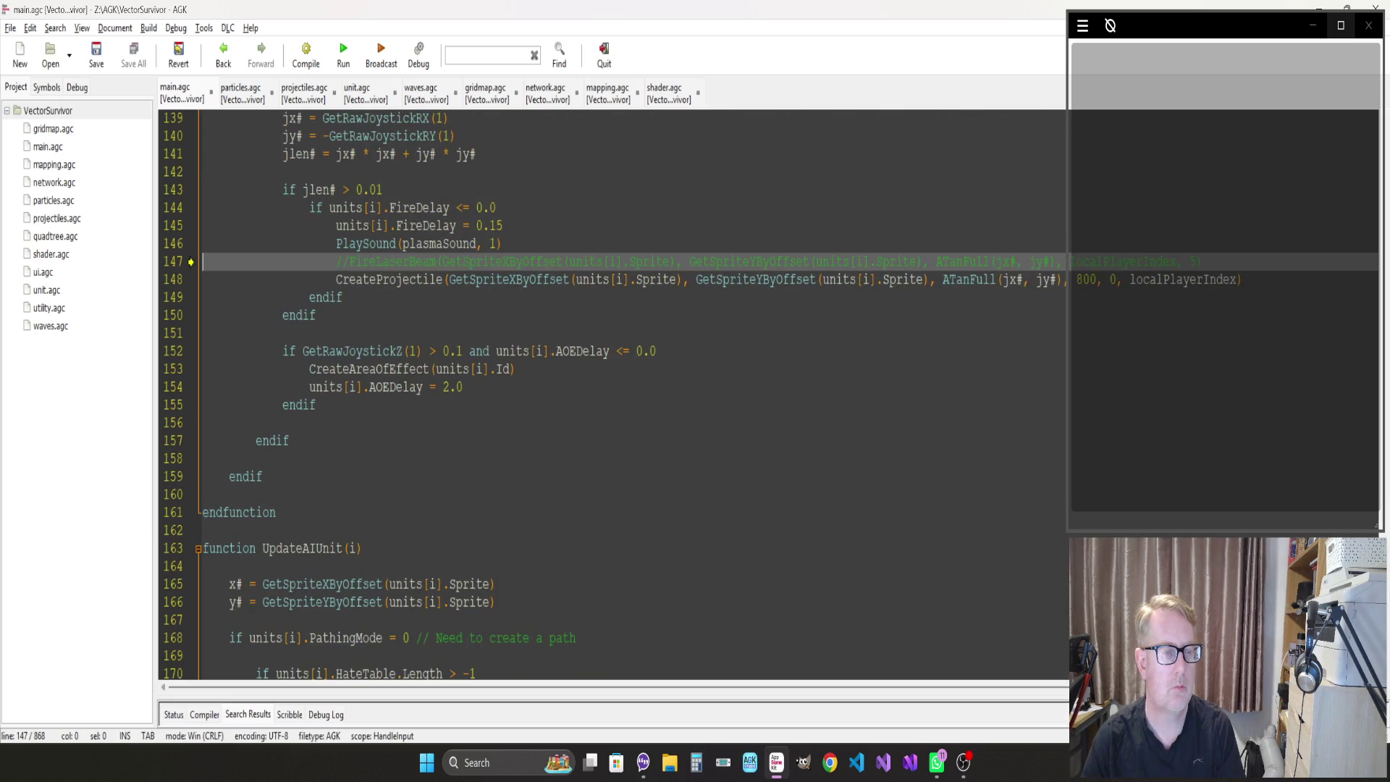
# Comment out CreateProjectile on line 148, uncomment FireLaserBeam, then run the game full-screen
pyautogui.click(336, 280)
pyautogui.hotkey('ctrl', 'e')
pyautogui.press('Up')
pyautogui.hotkey('ctrl', 'e')
pyautogui.press('F5')
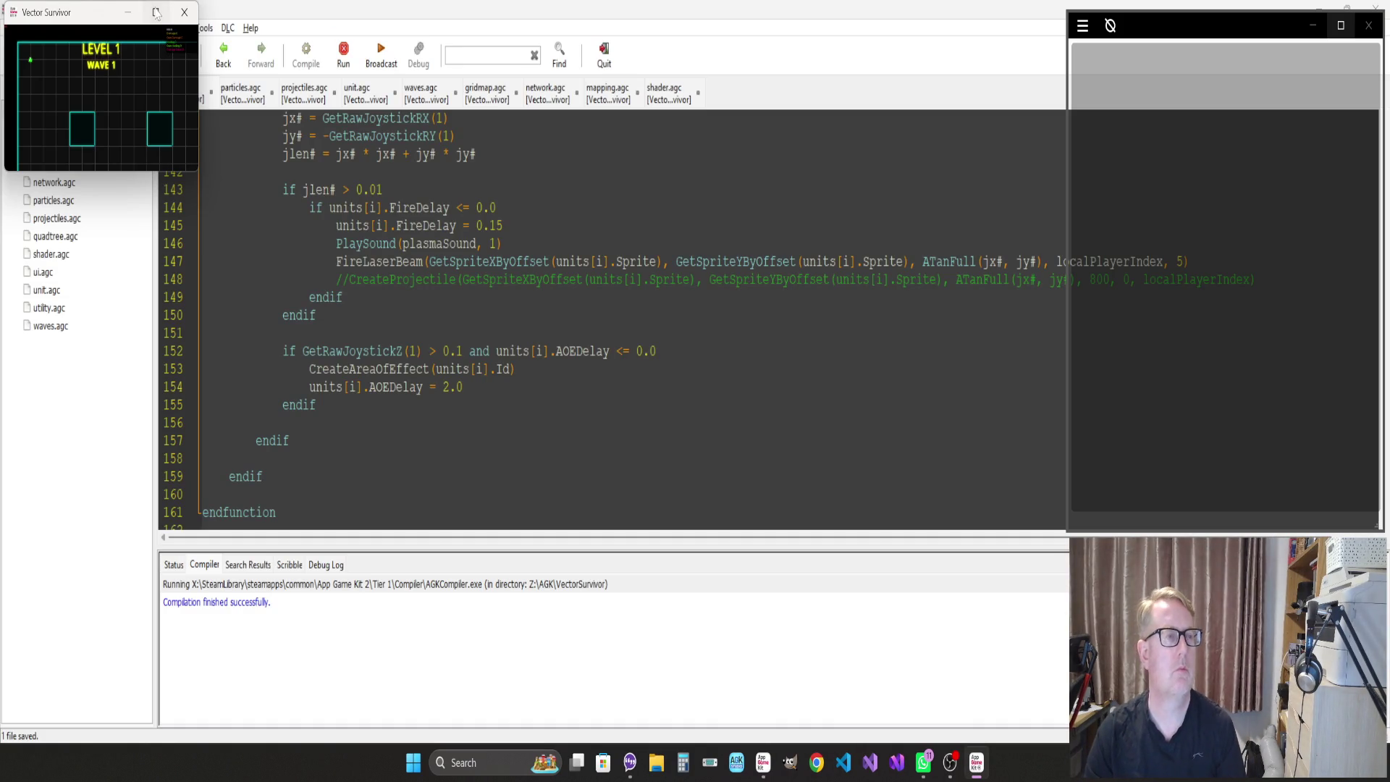
pyautogui.click(156, 13)
# Steer the laser ship through the wave to 151 kills with no damage taken, then quit
pyautogui.hotkey('alt', 'Tab')
pyautogui.hotkey('alt', 'Tab')
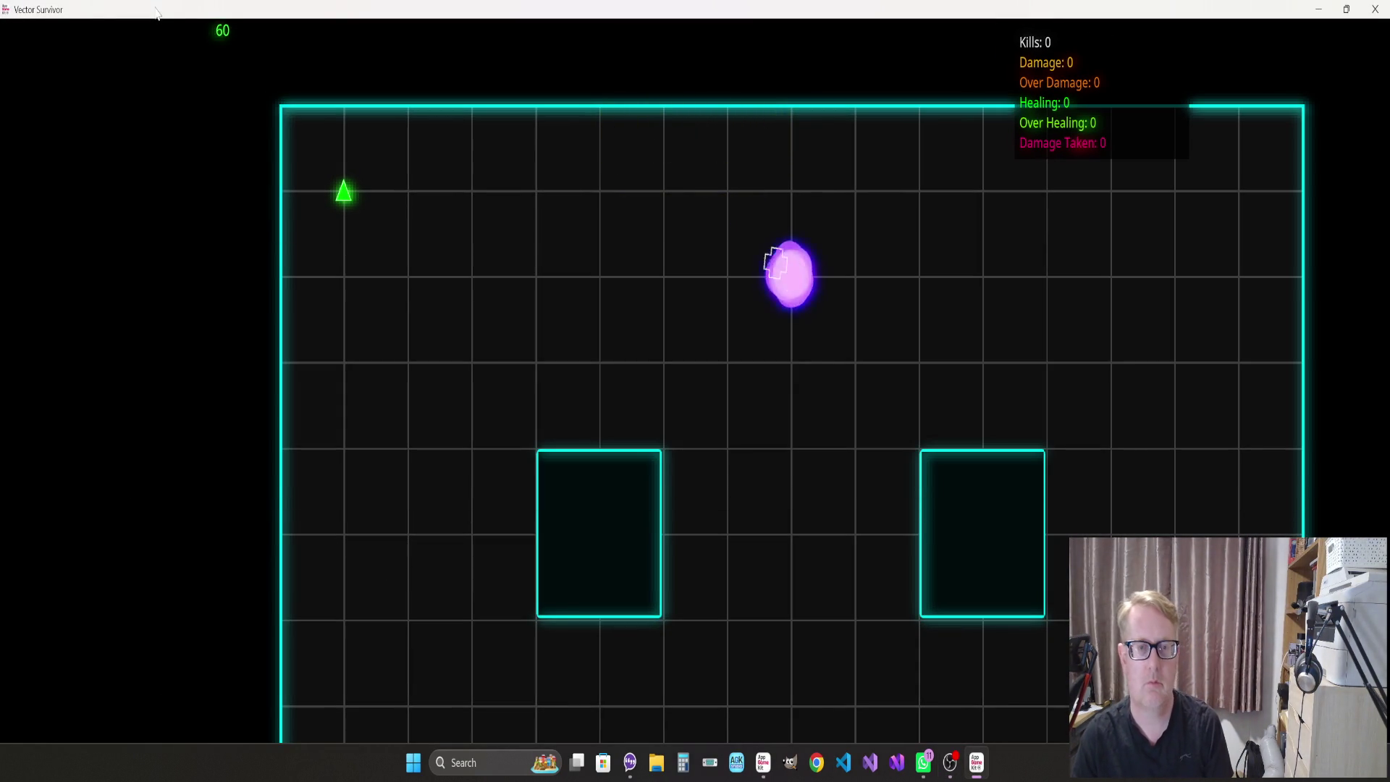
pyautogui.press('s')
pyautogui.press('d')
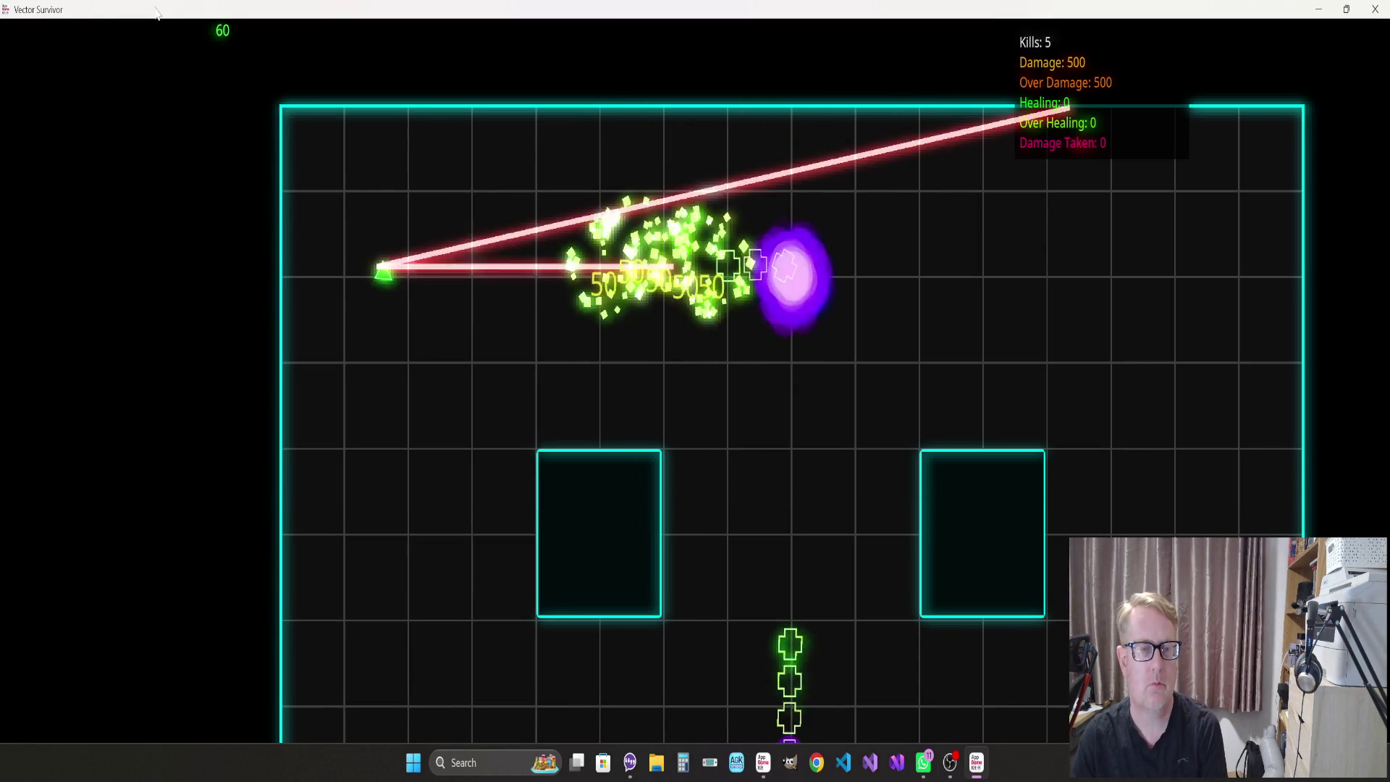
pyautogui.press('s')
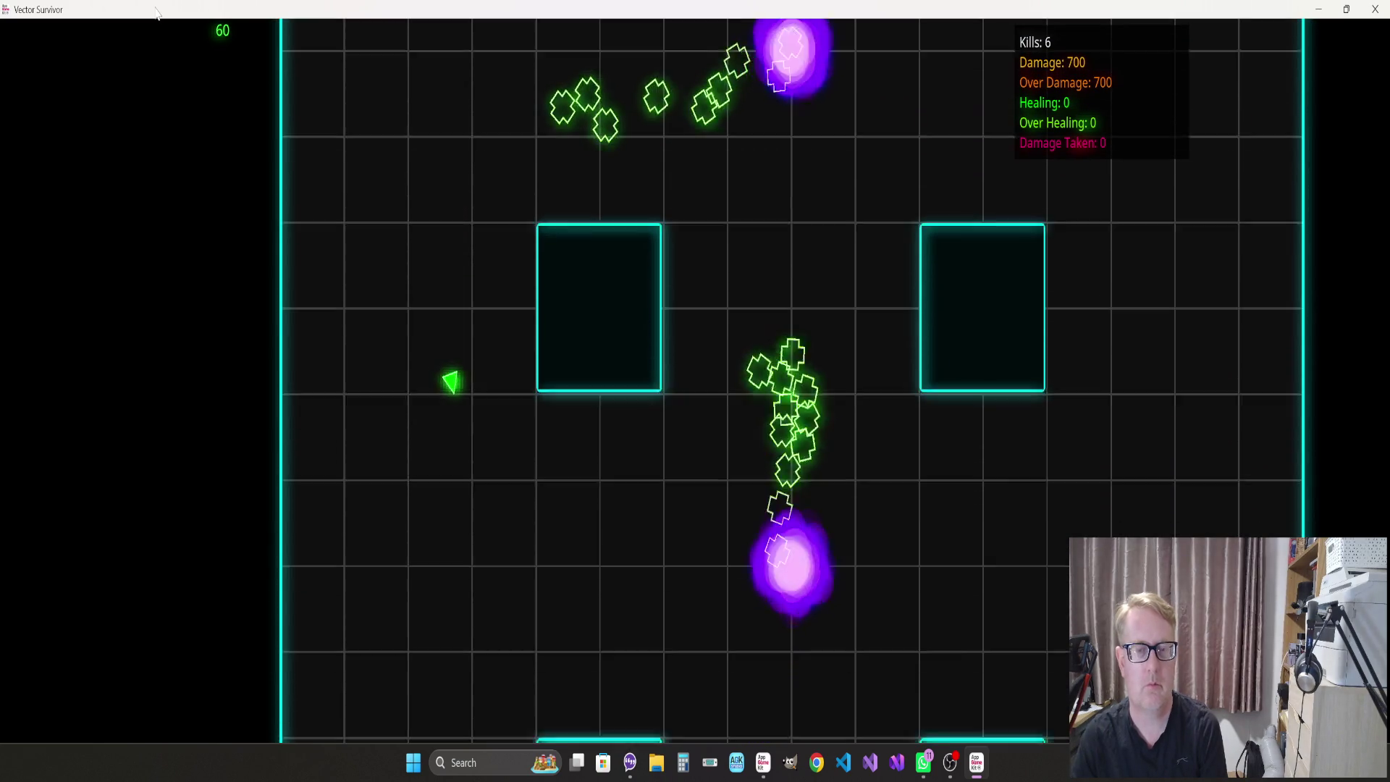
pyautogui.press('d')
pyautogui.press('a')
pyautogui.press('w')
pyautogui.press('d')
pyautogui.press('d')
pyautogui.press('s')
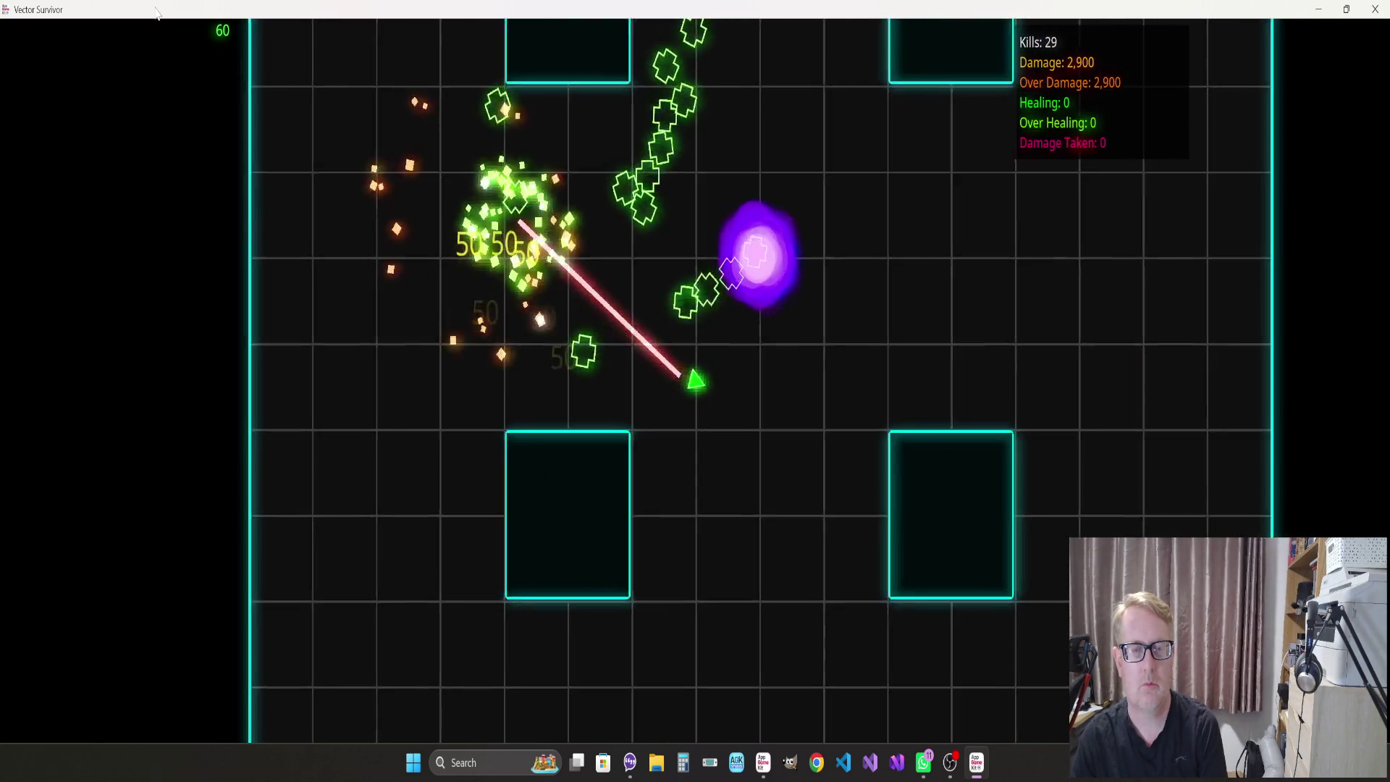
pyautogui.press('w')
pyautogui.press('d')
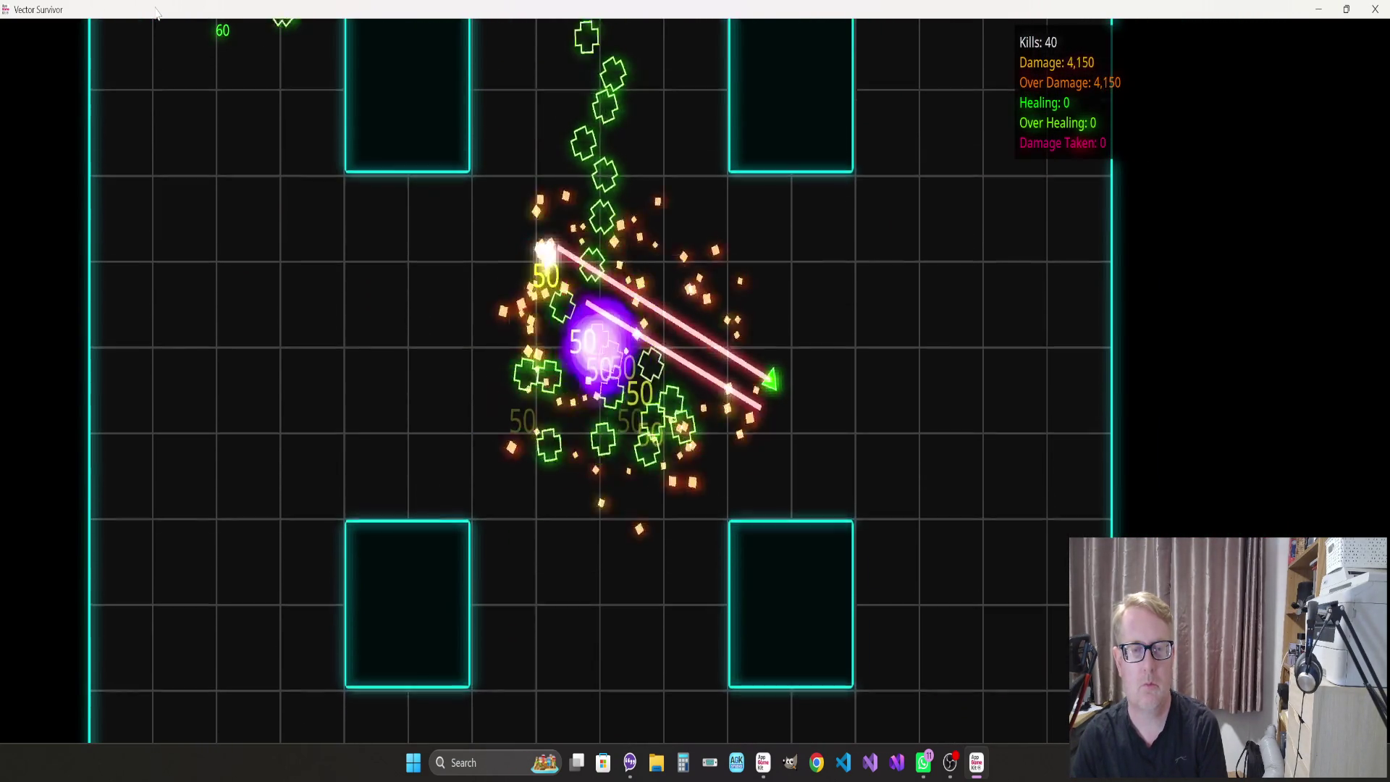
pyautogui.press('d')
pyautogui.press('w')
pyautogui.press('w')
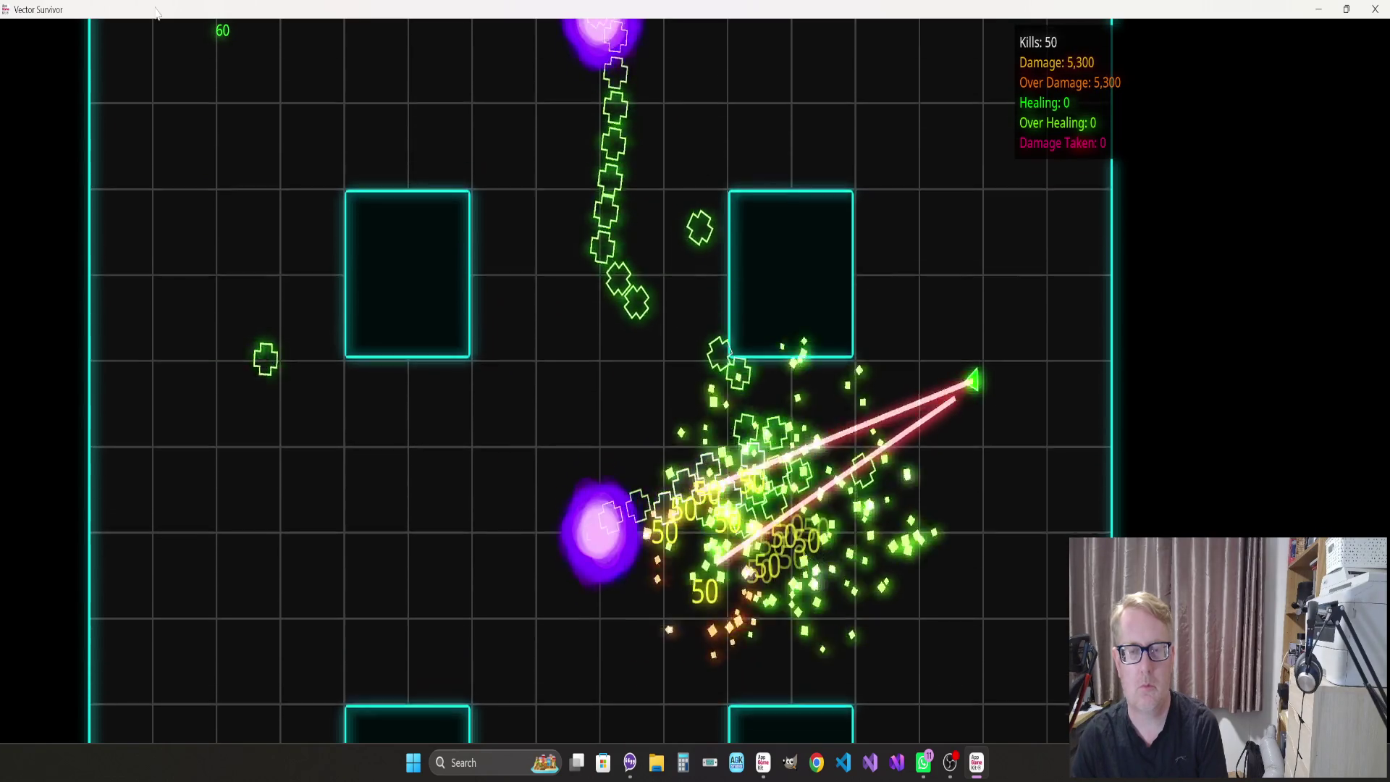
pyautogui.press('s')
pyautogui.press('a')
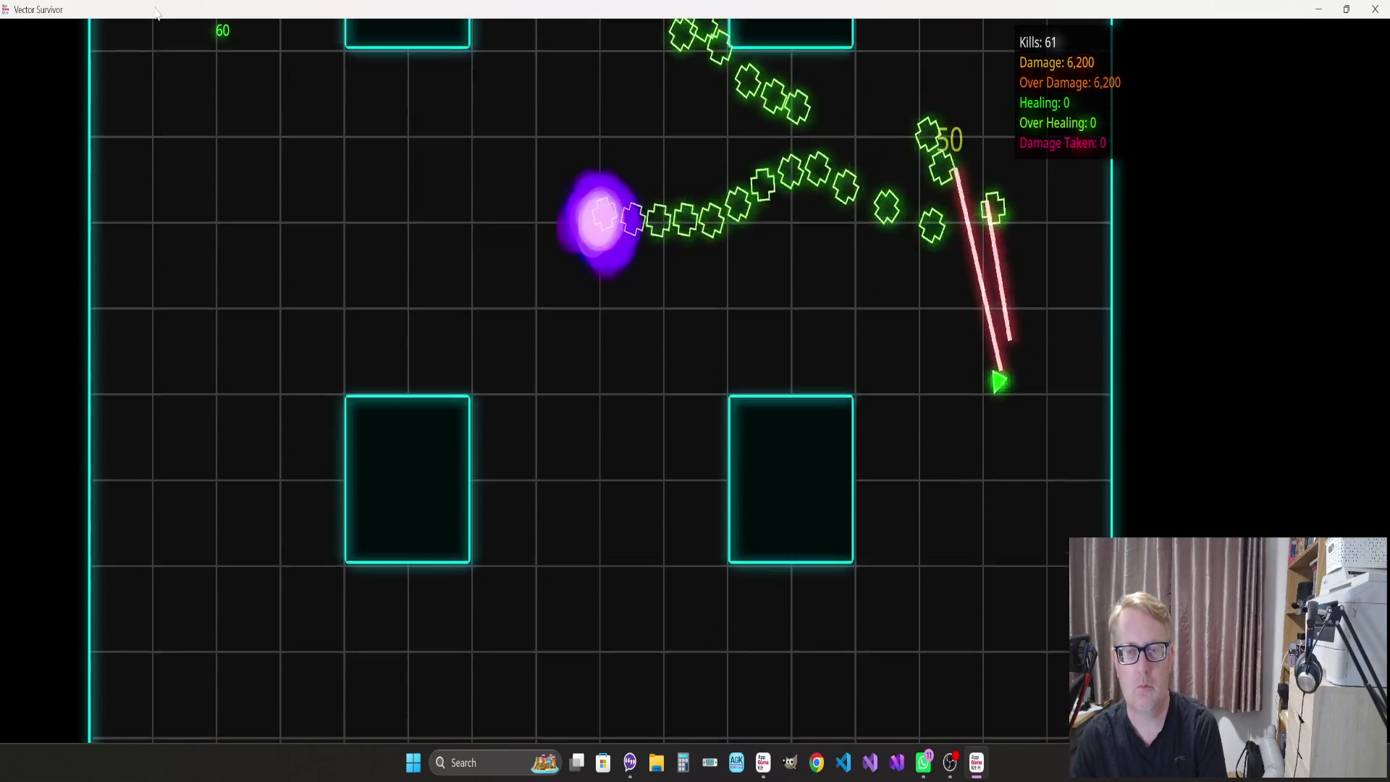
pyautogui.press('s')
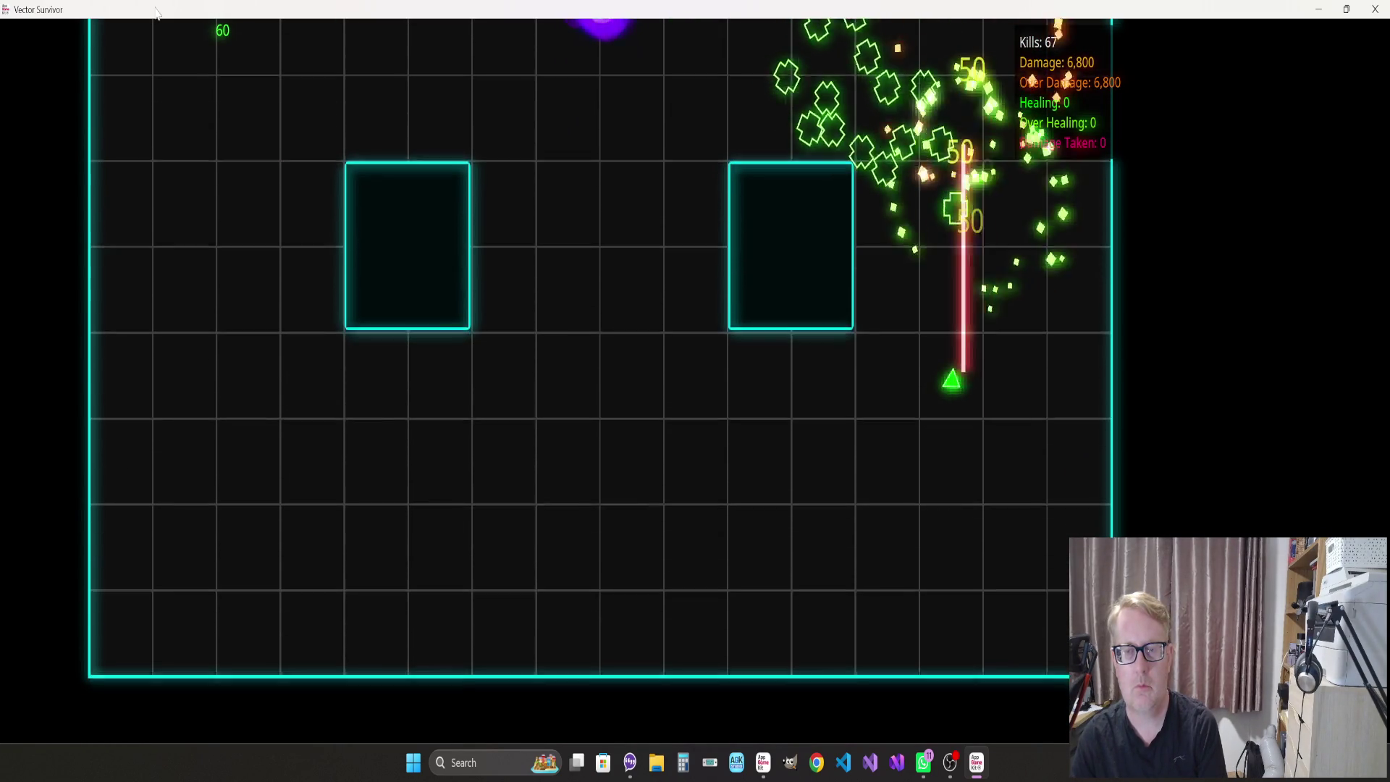
pyautogui.press('a')
pyautogui.press('a')
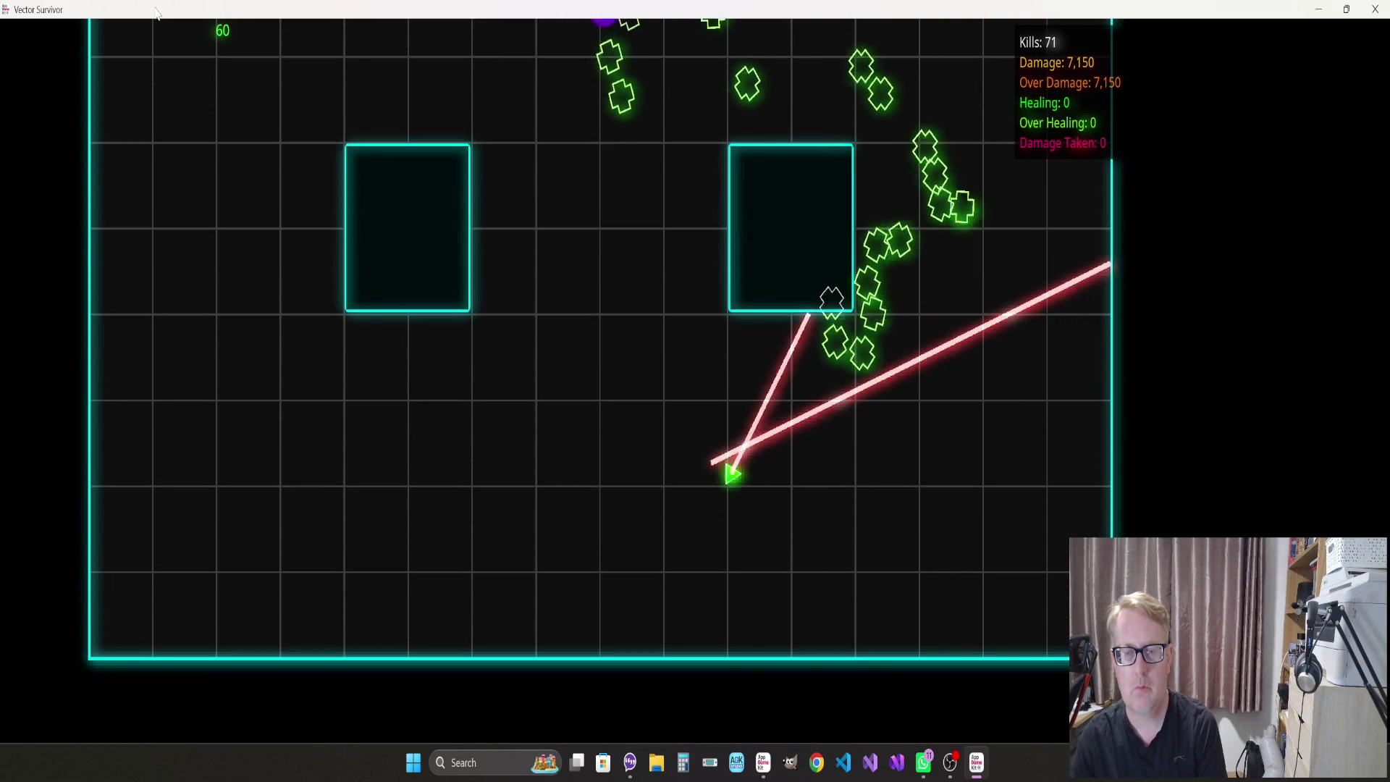
pyautogui.press('d')
pyautogui.press('w')
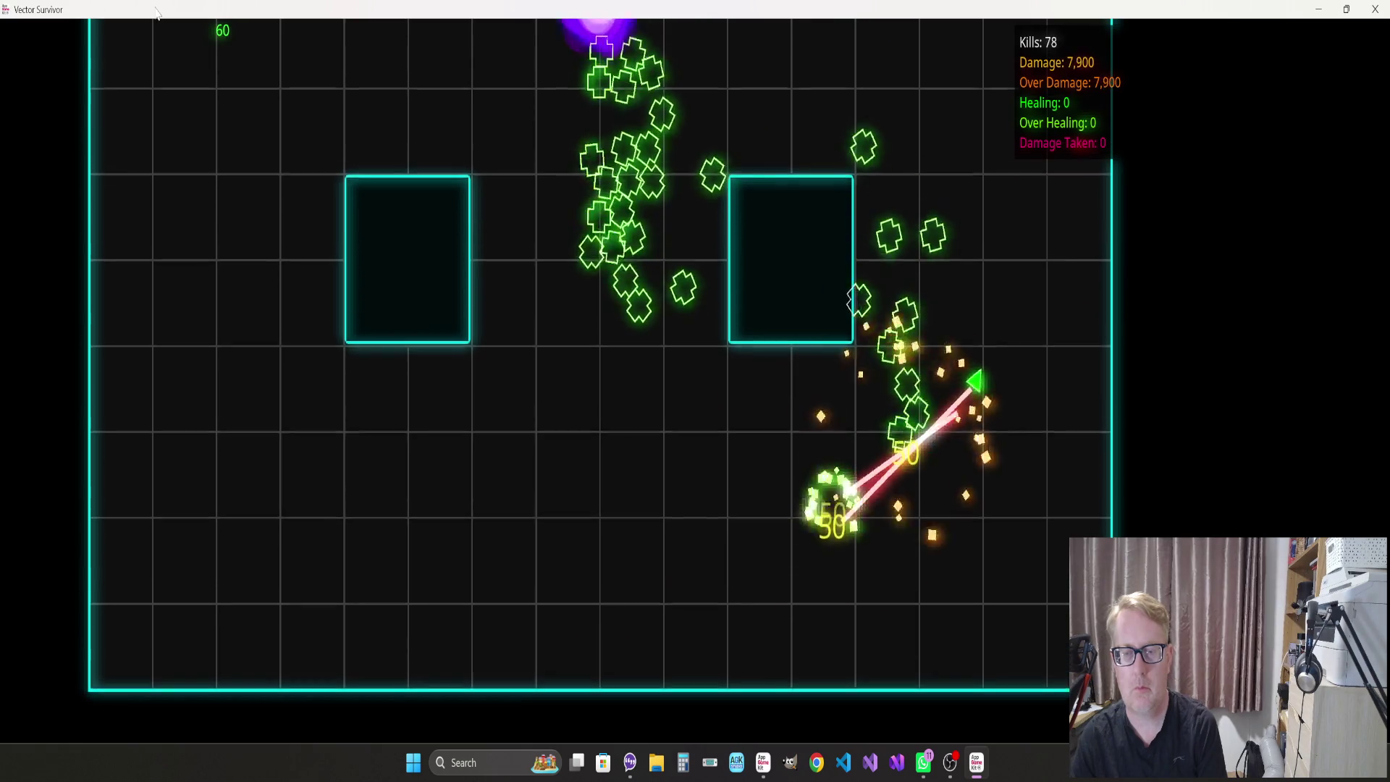
pyautogui.press('w')
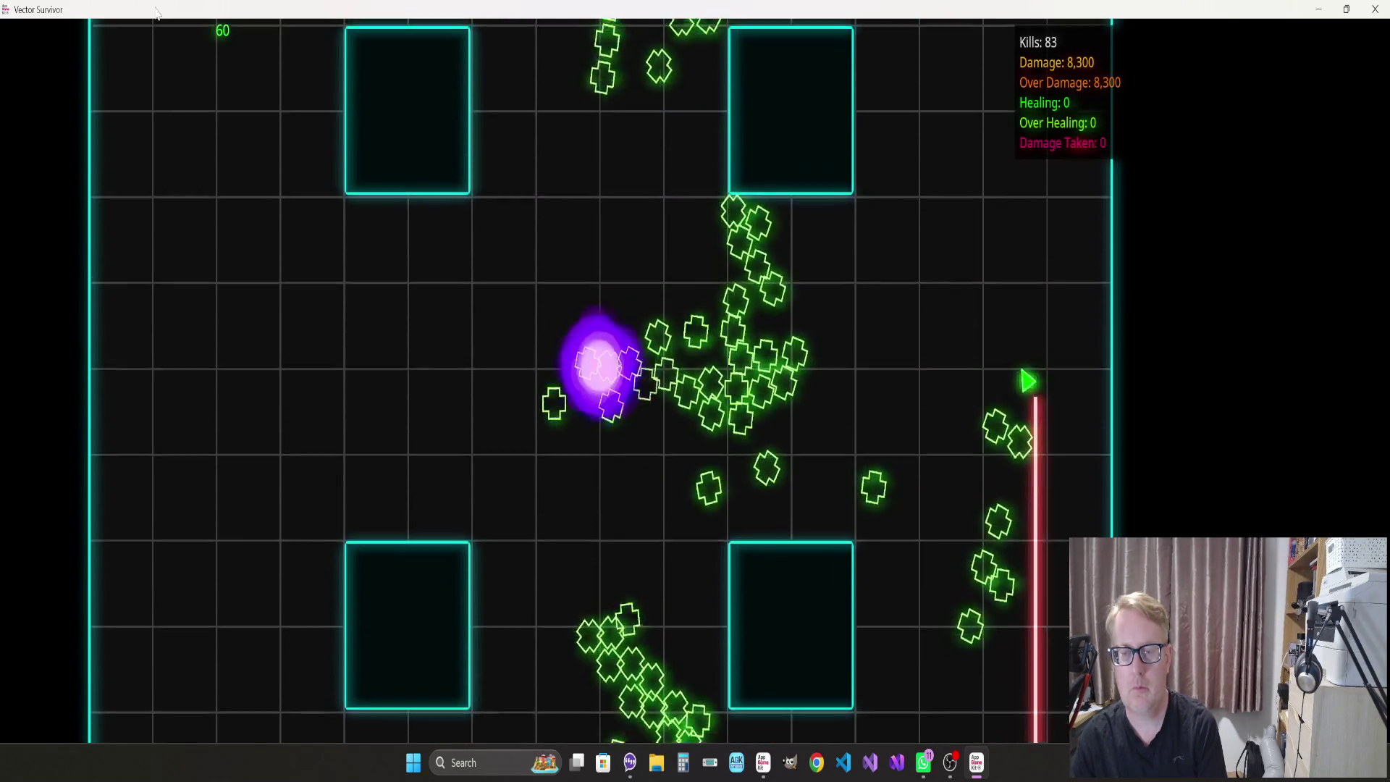
pyautogui.press('a')
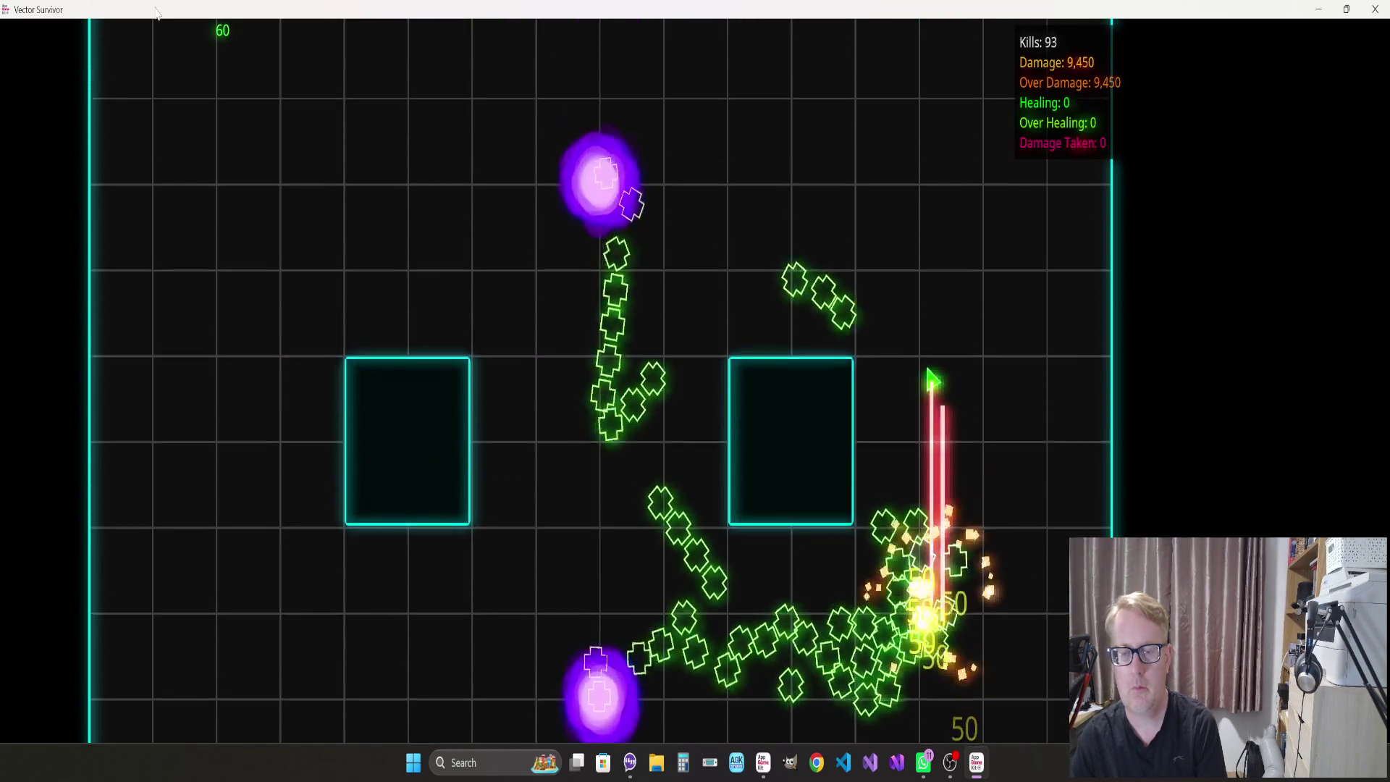
pyautogui.press('a')
pyautogui.press('w')
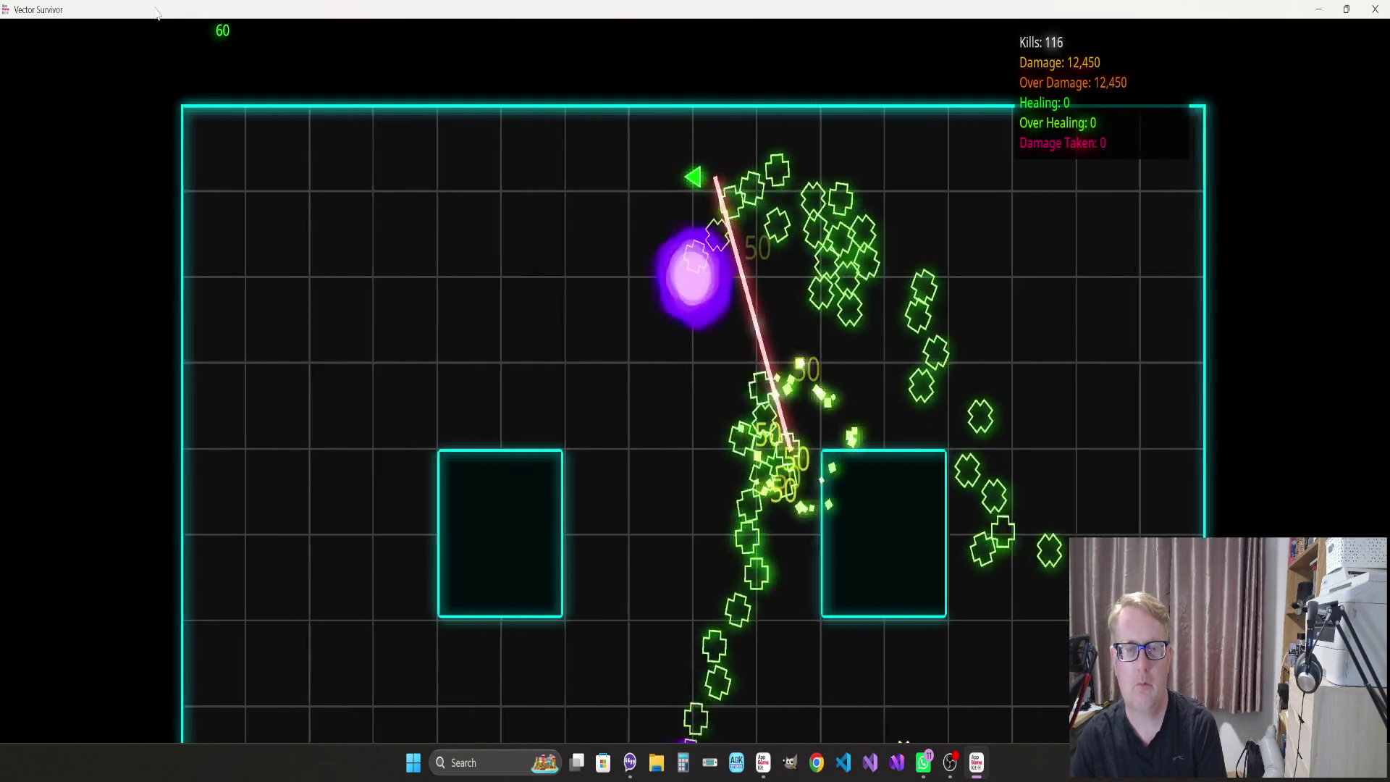
pyautogui.press('a')
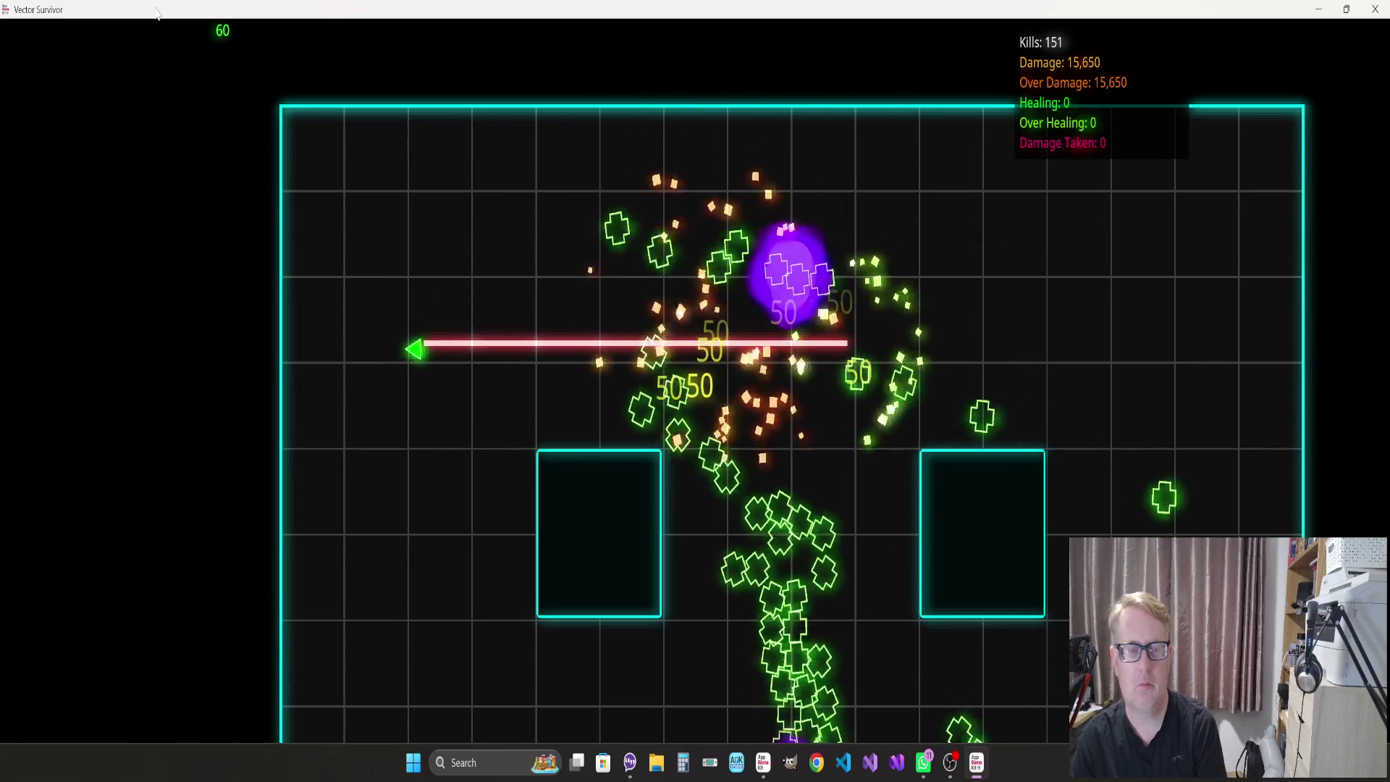
pyautogui.press('Escape')
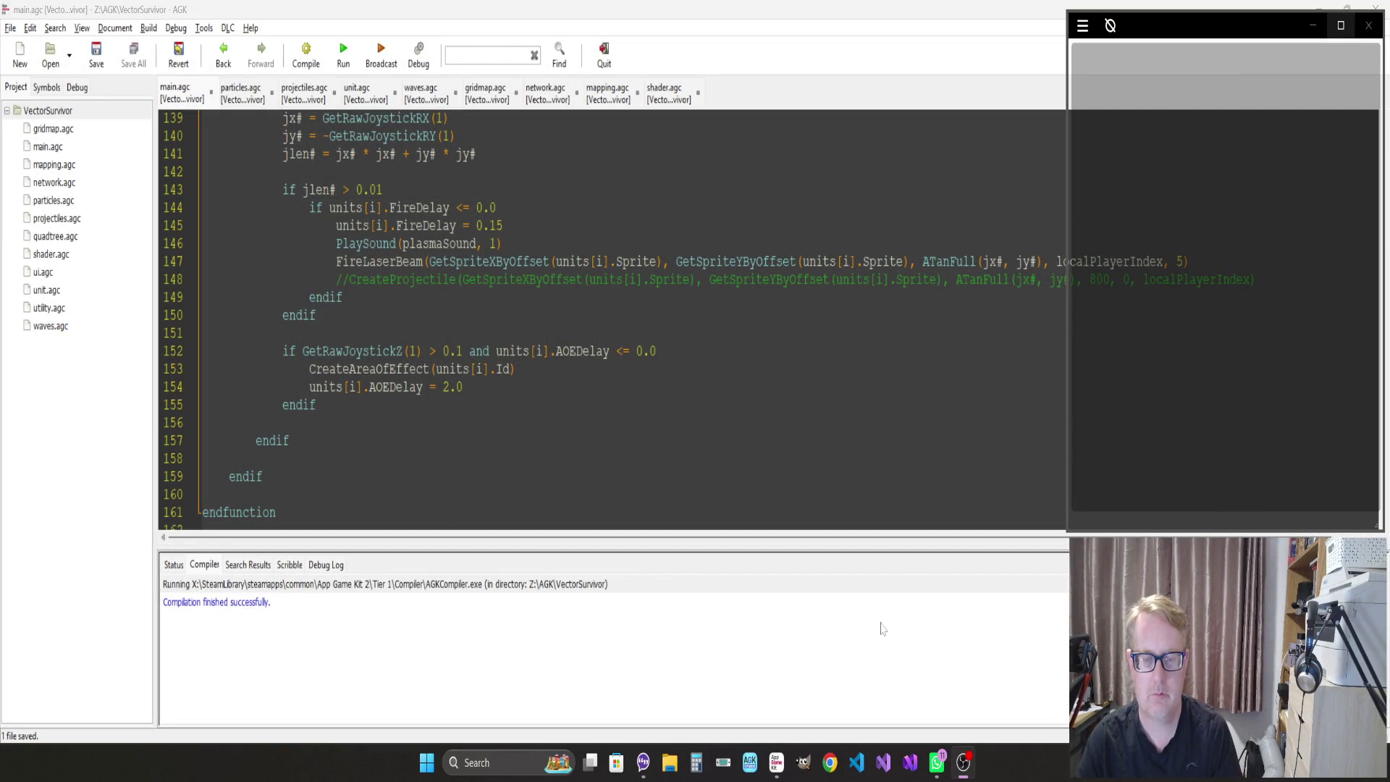
# Jump from the FireLaserBeam call to its function definition and look over it
pyautogui.click(776, 763)
pyautogui.click(310, 280)
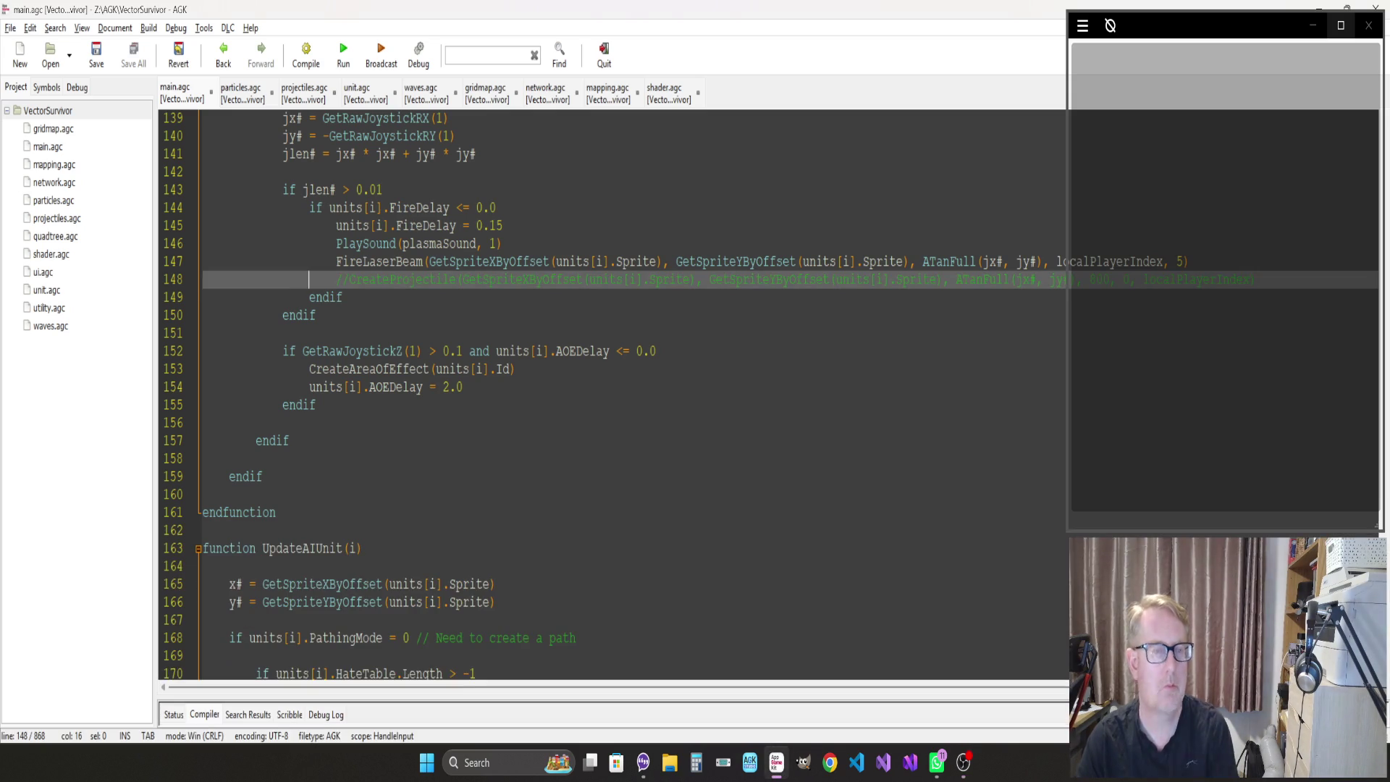
pyautogui.click(376, 261)
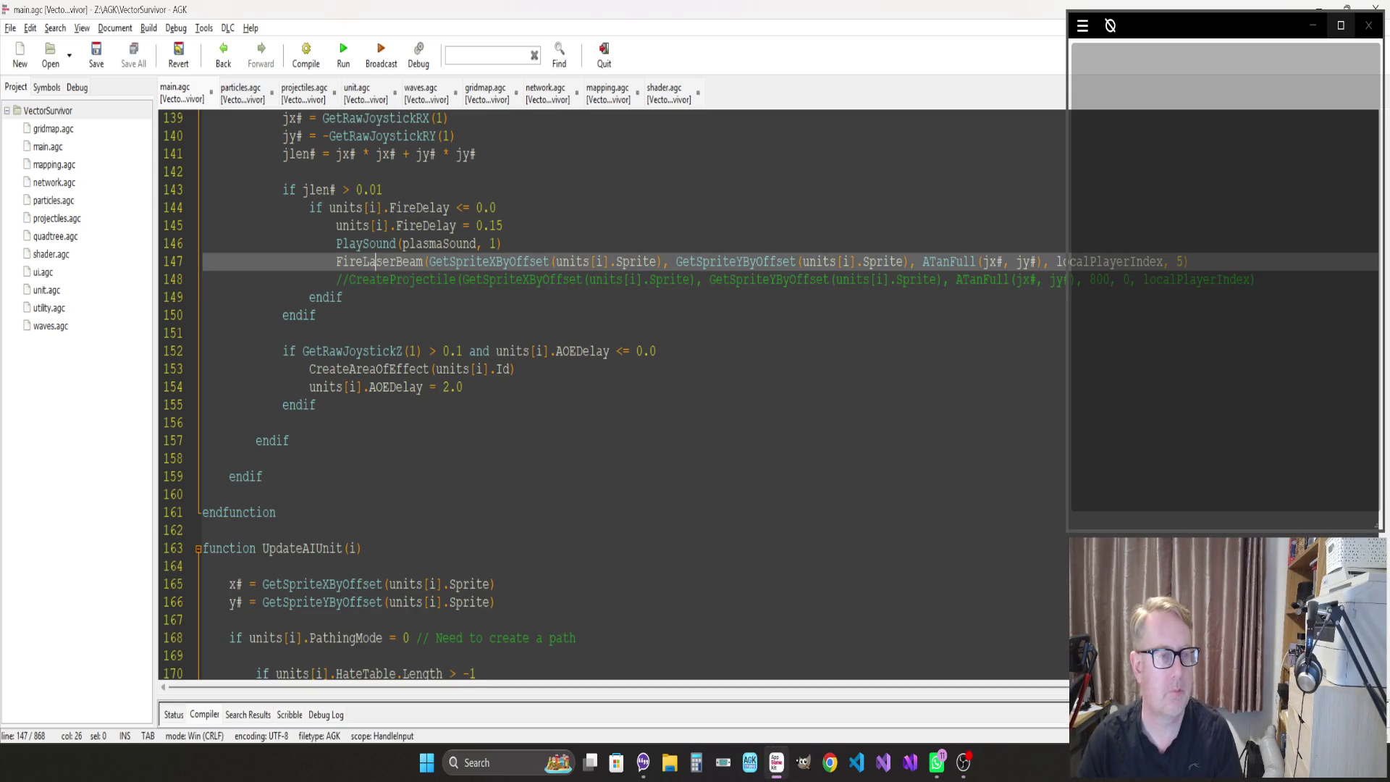
pyautogui.hotkey('ctrl', 't')
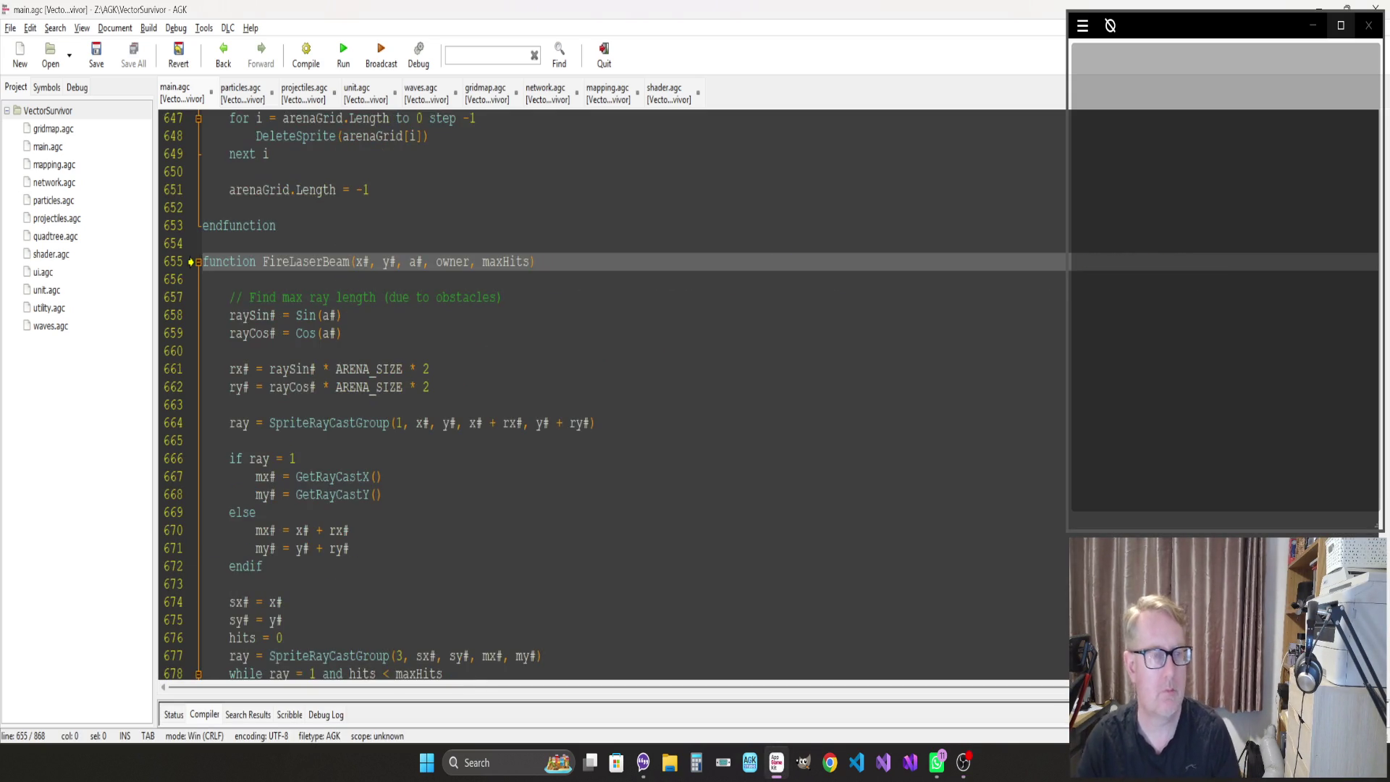
pyautogui.scroll(-20, 612, 394)
pyautogui.scroll(20, 612, 395)
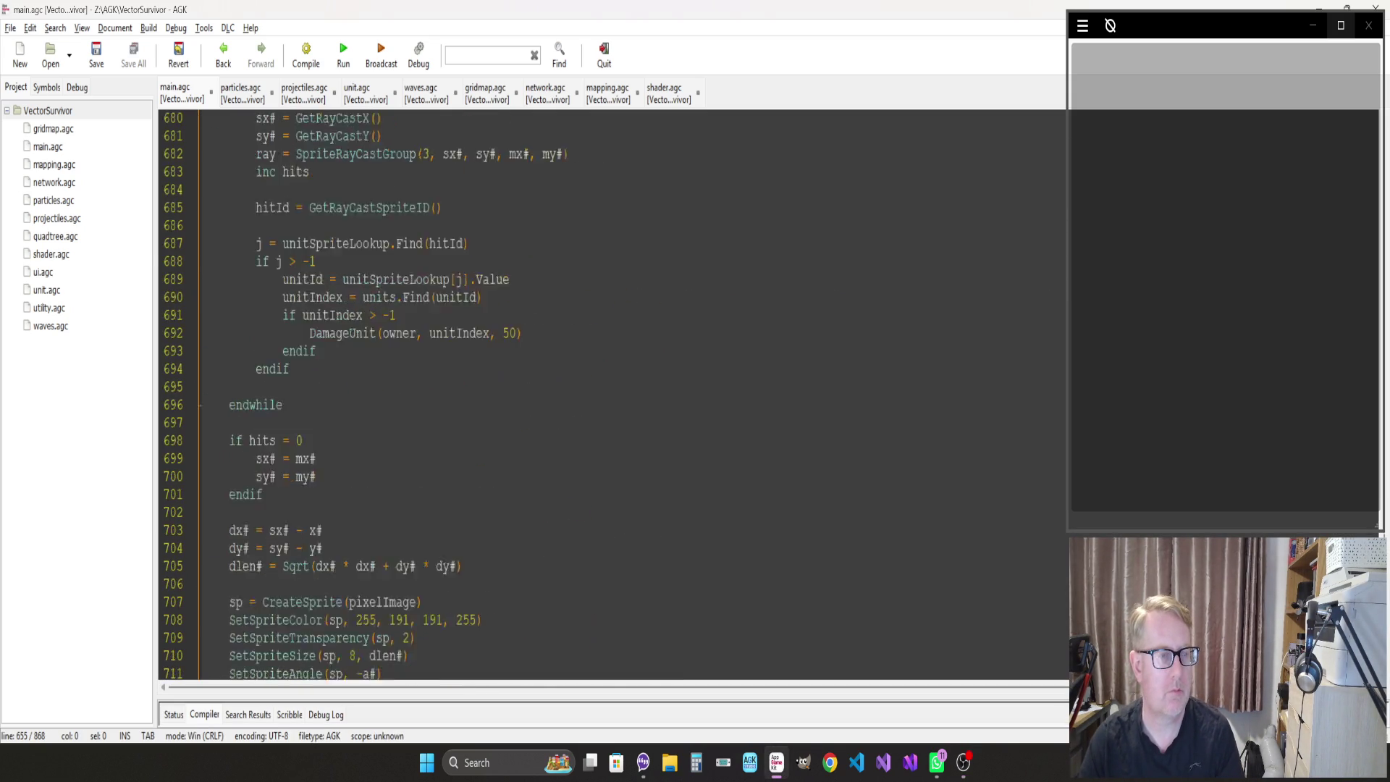
pyautogui.scroll(-4, 612, 394)
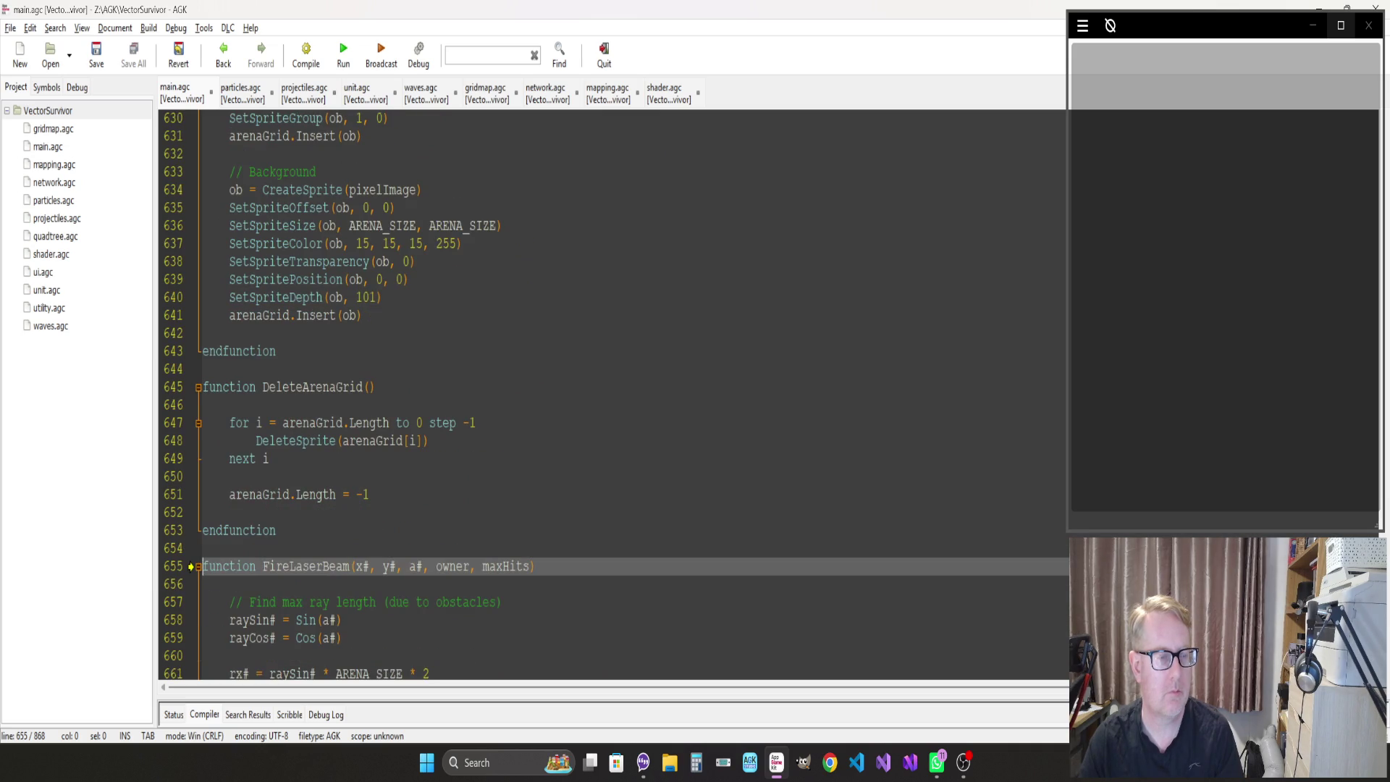
pyautogui.scroll(-10, 612, 394)
pyautogui.scroll(6, 612, 395)
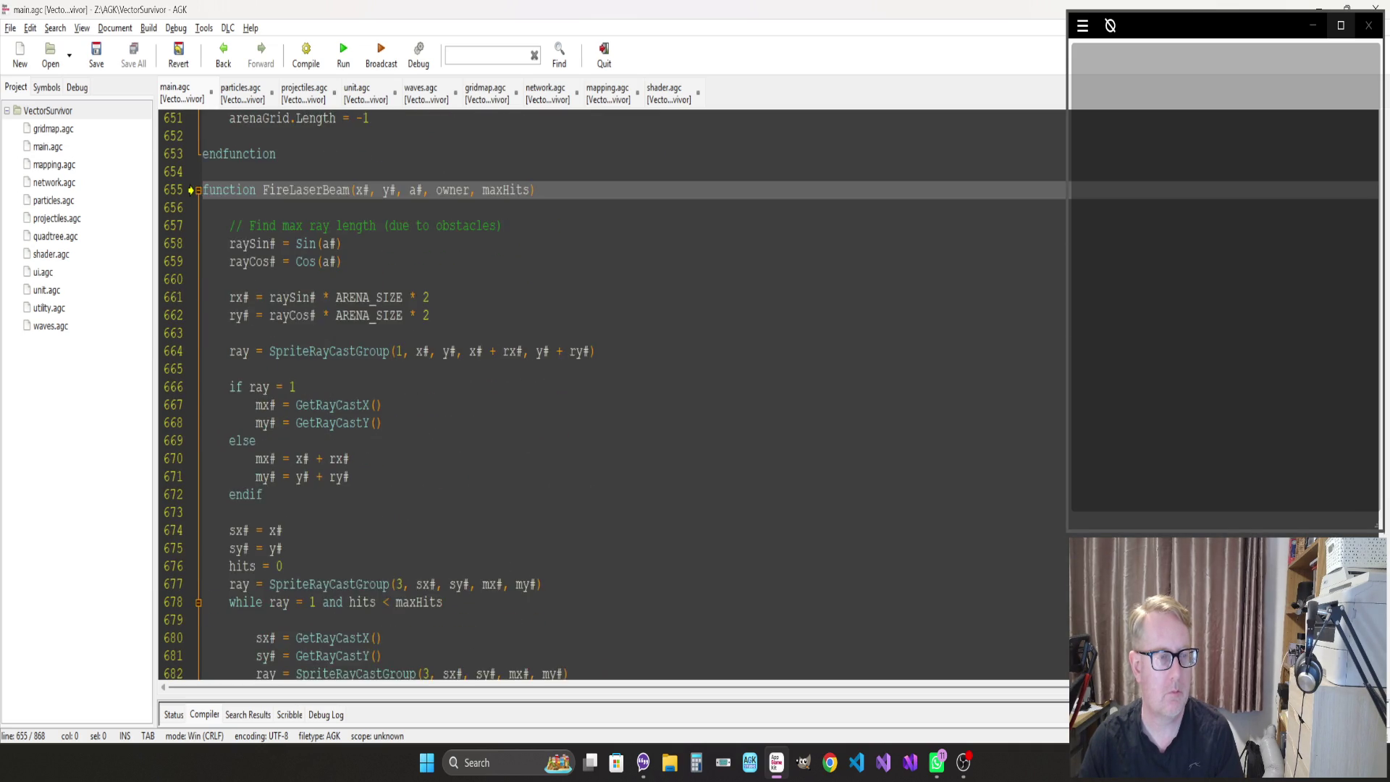
# Page back through main.agc to the global variable declarations and the main loop
pyautogui.press('Down')
pyautogui.press('Down')
pyautogui.press('Down')
pyautogui.press('pageup')
pyautogui.press('pageup')
pyautogui.press('pageup')
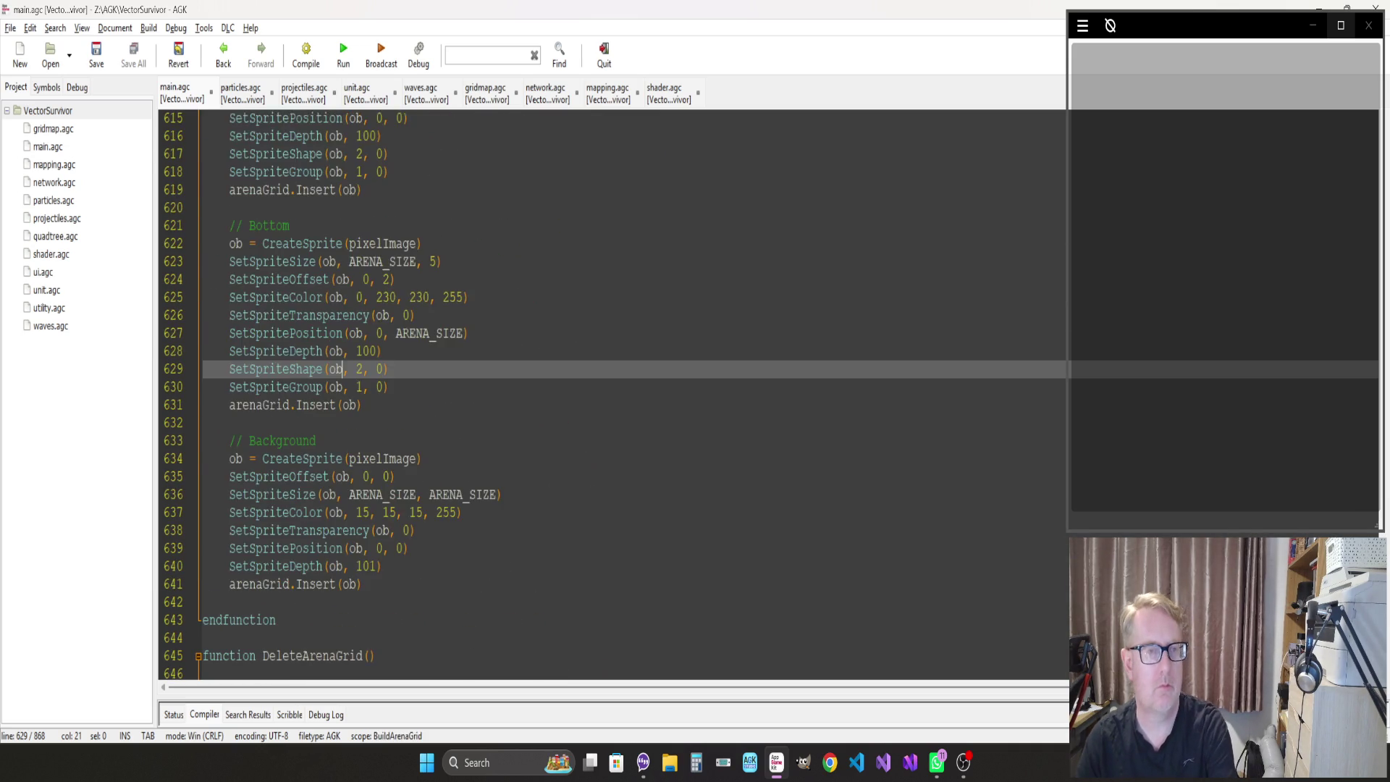
pyautogui.press('pagedown')
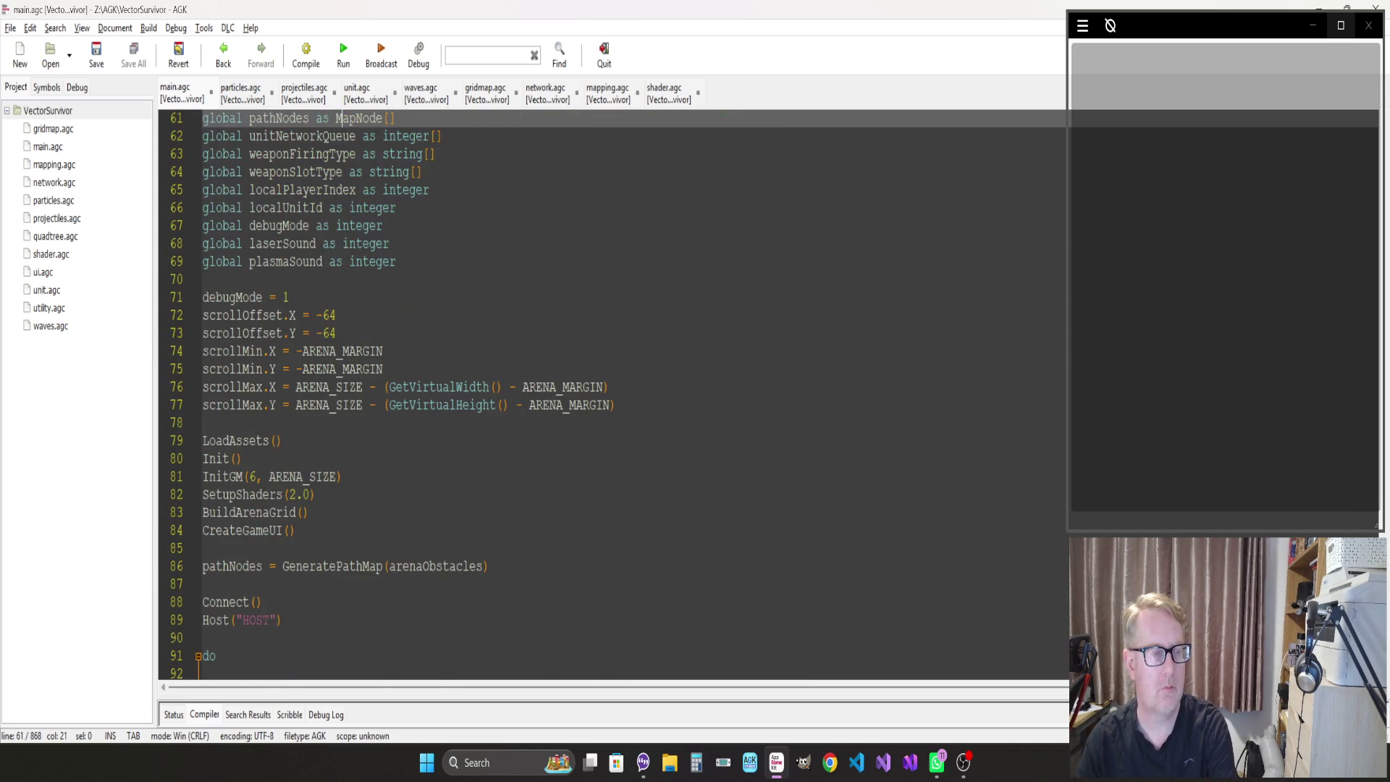
pyautogui.scroll(-7, 612, 395)
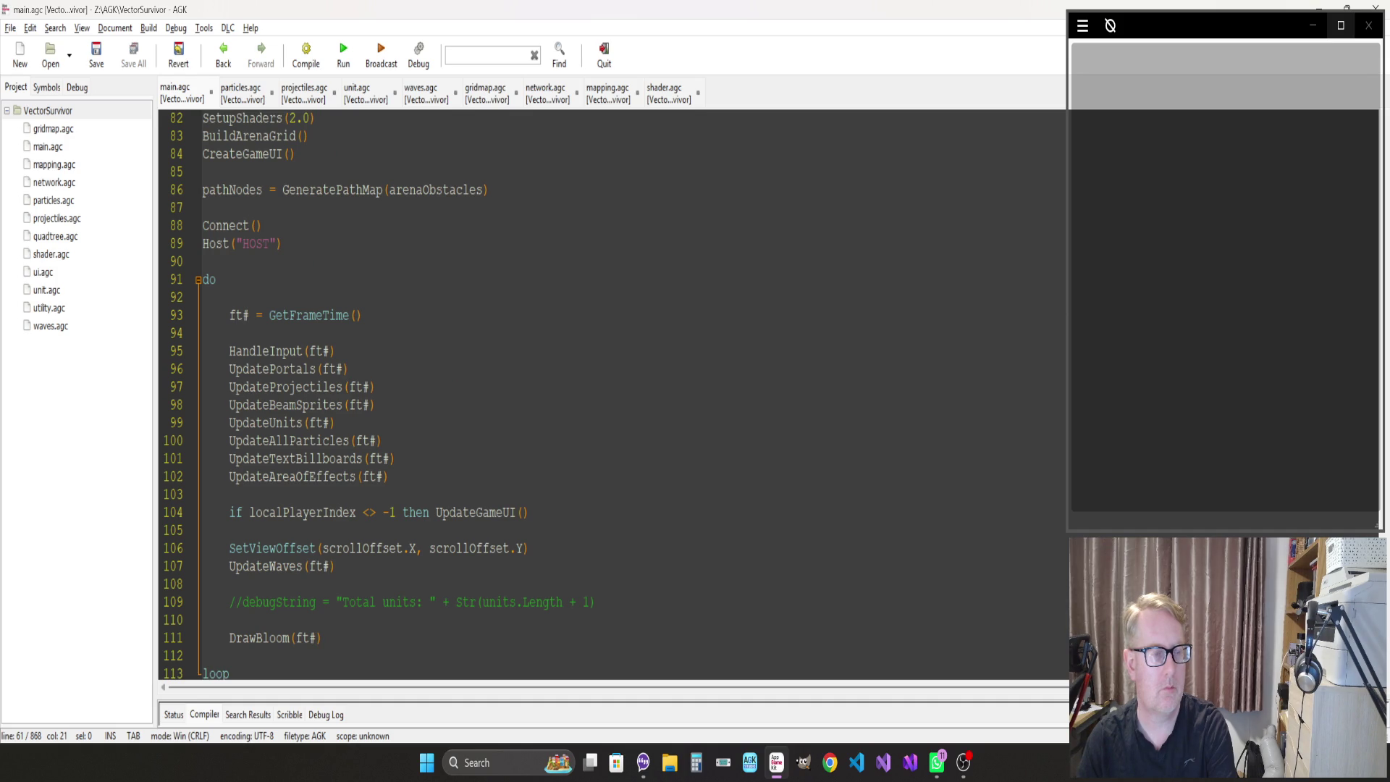
pyautogui.scroll(-2, 612, 394)
# Jump to the UpdateBeamSprites definition and place the caret in the beam alpha call on line 482
pyautogui.click(315, 459)
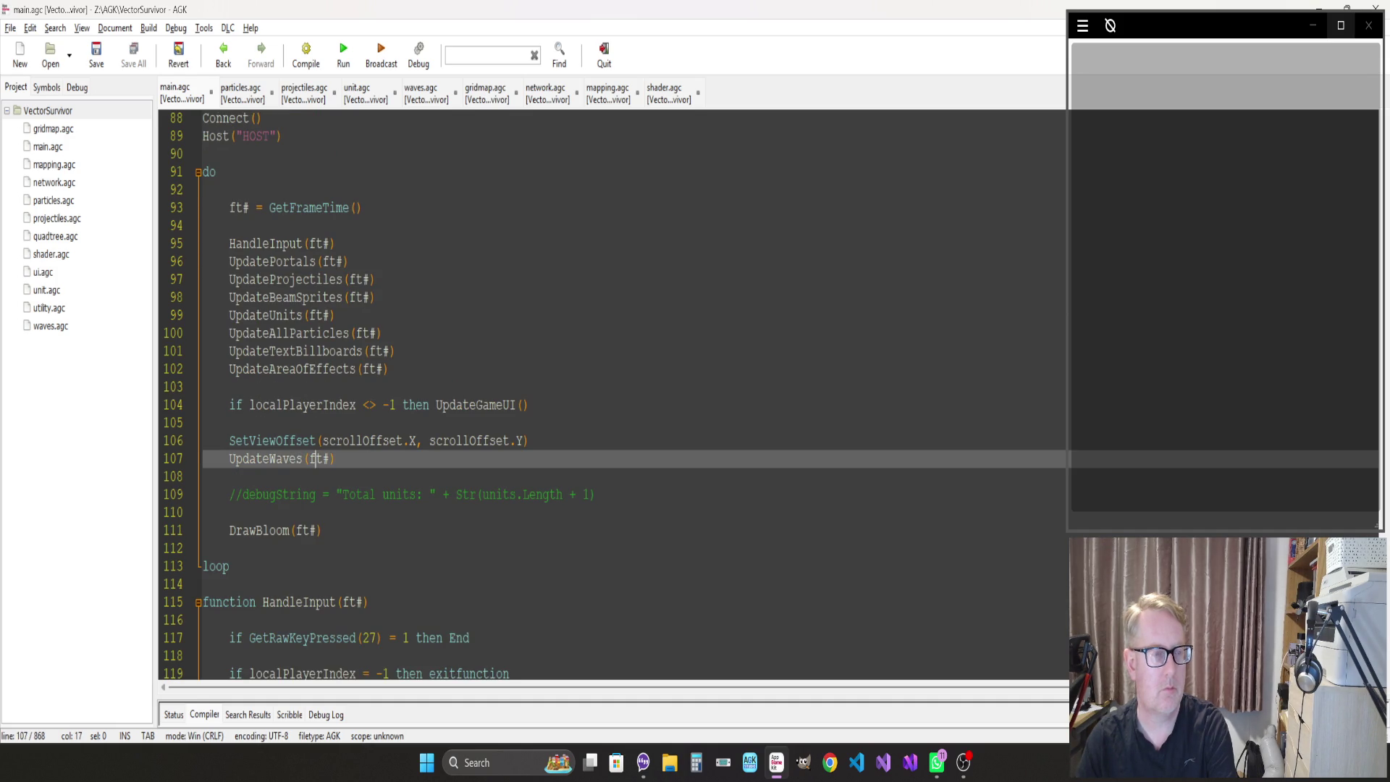
pyautogui.click(302, 298)
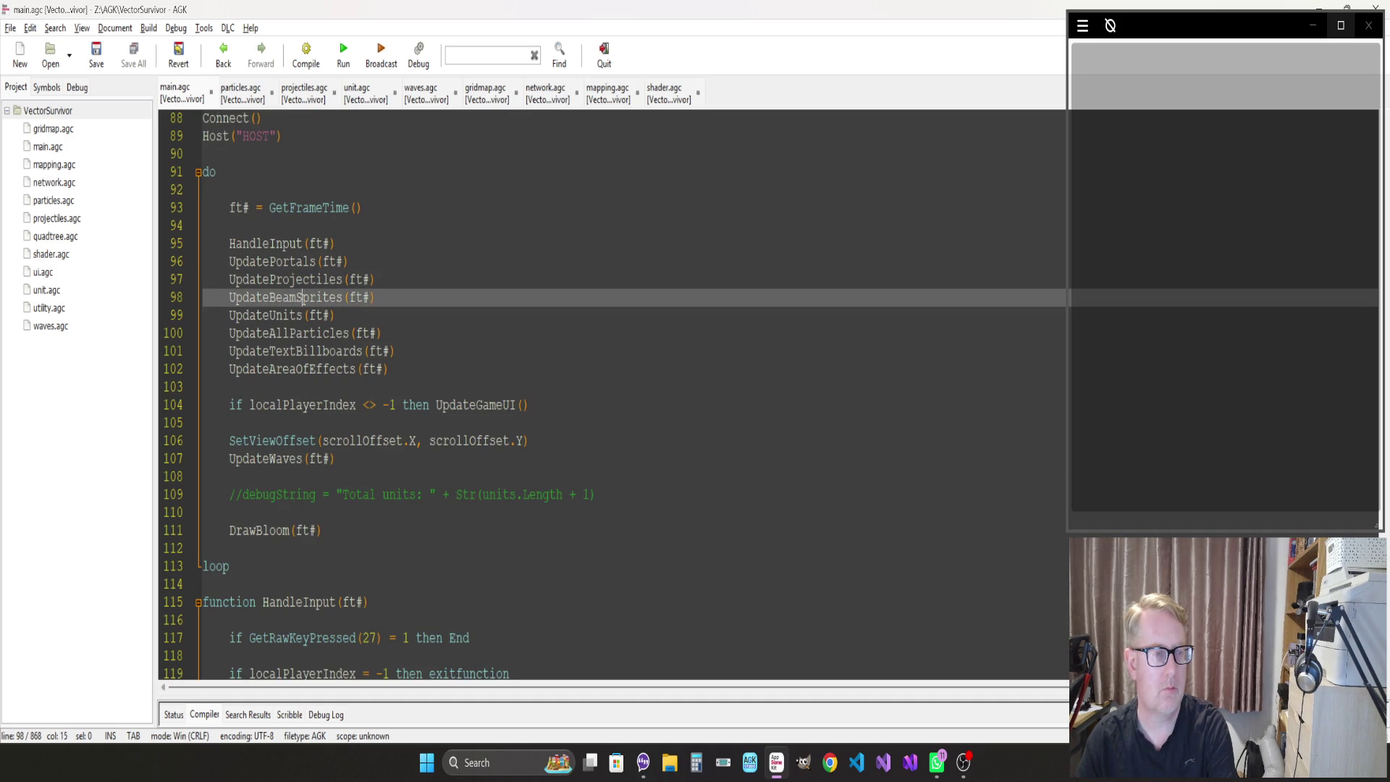
pyautogui.hotkey('ctrl', 't')
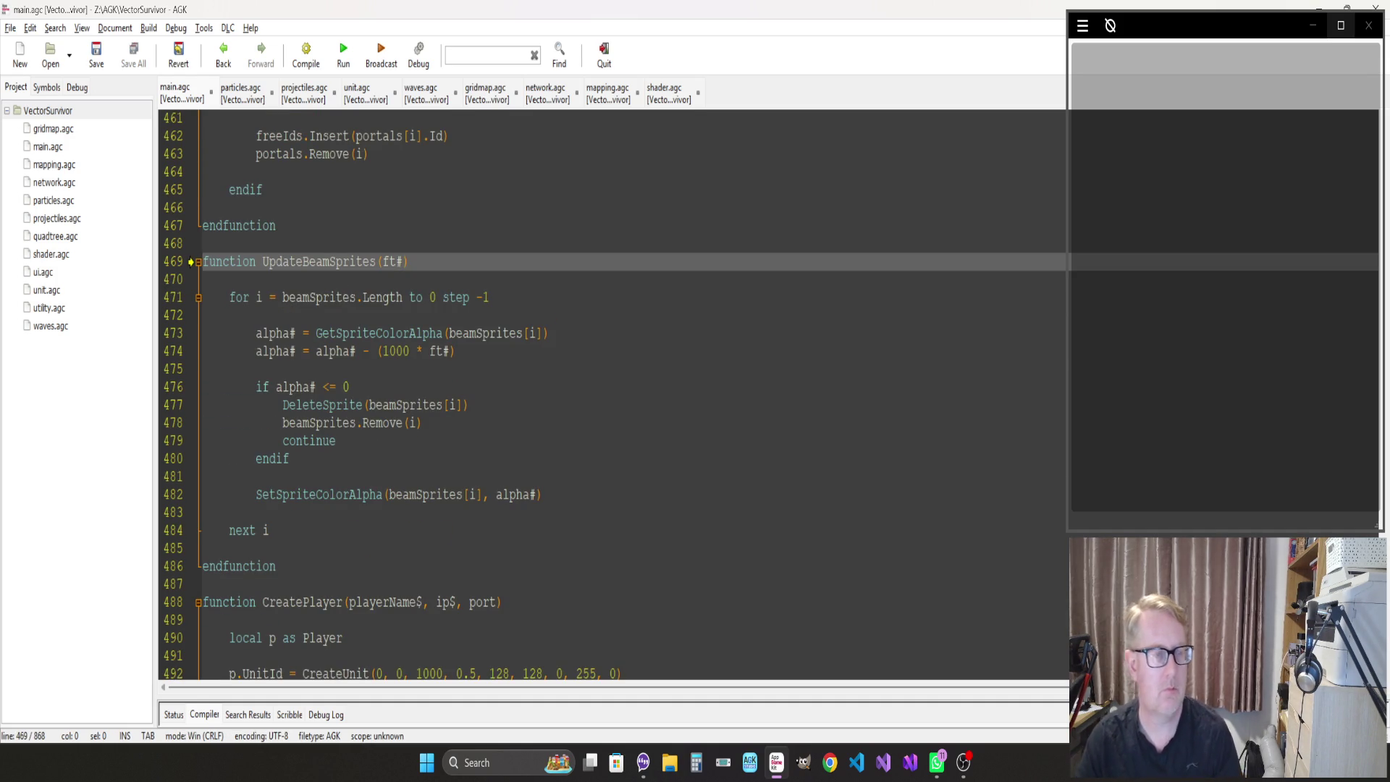
pyautogui.click(335, 351)
pyautogui.click(255, 369)
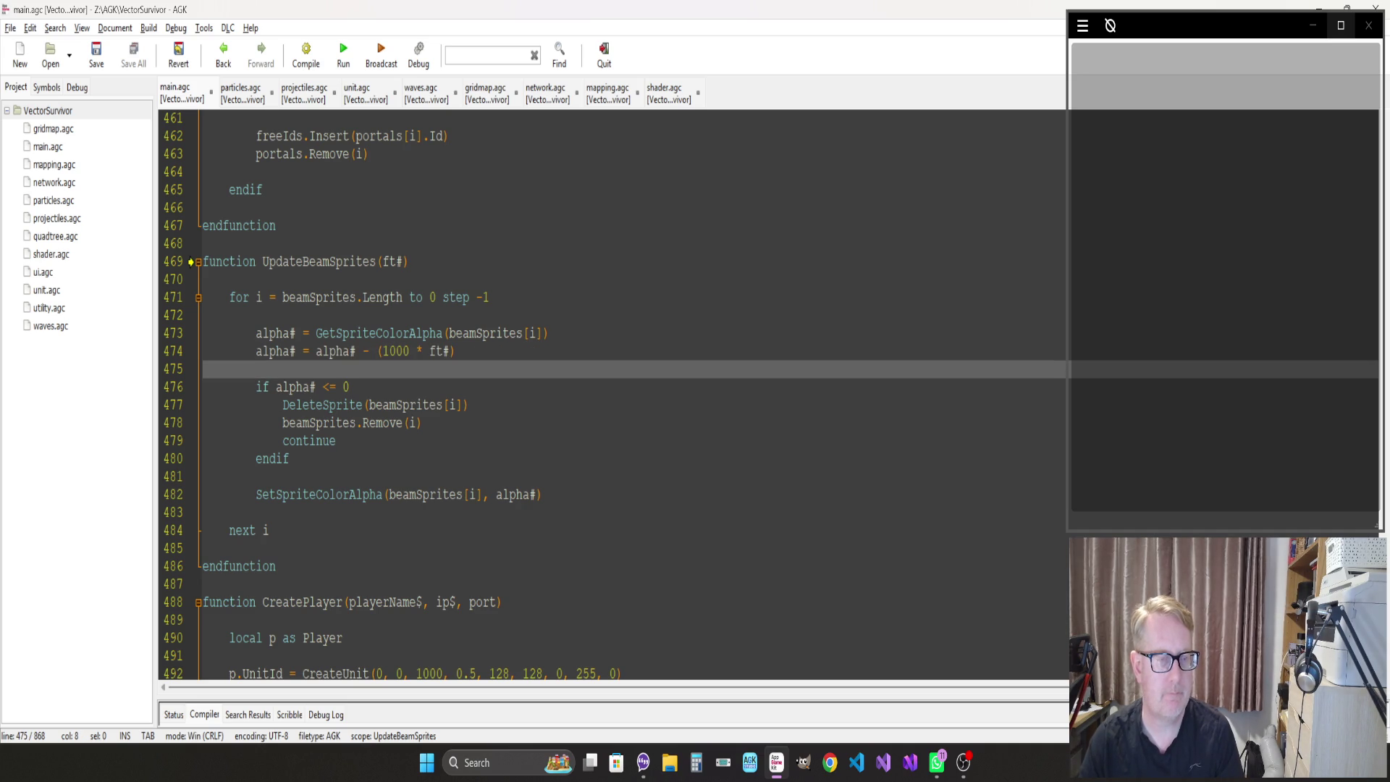
pyautogui.click(255, 333)
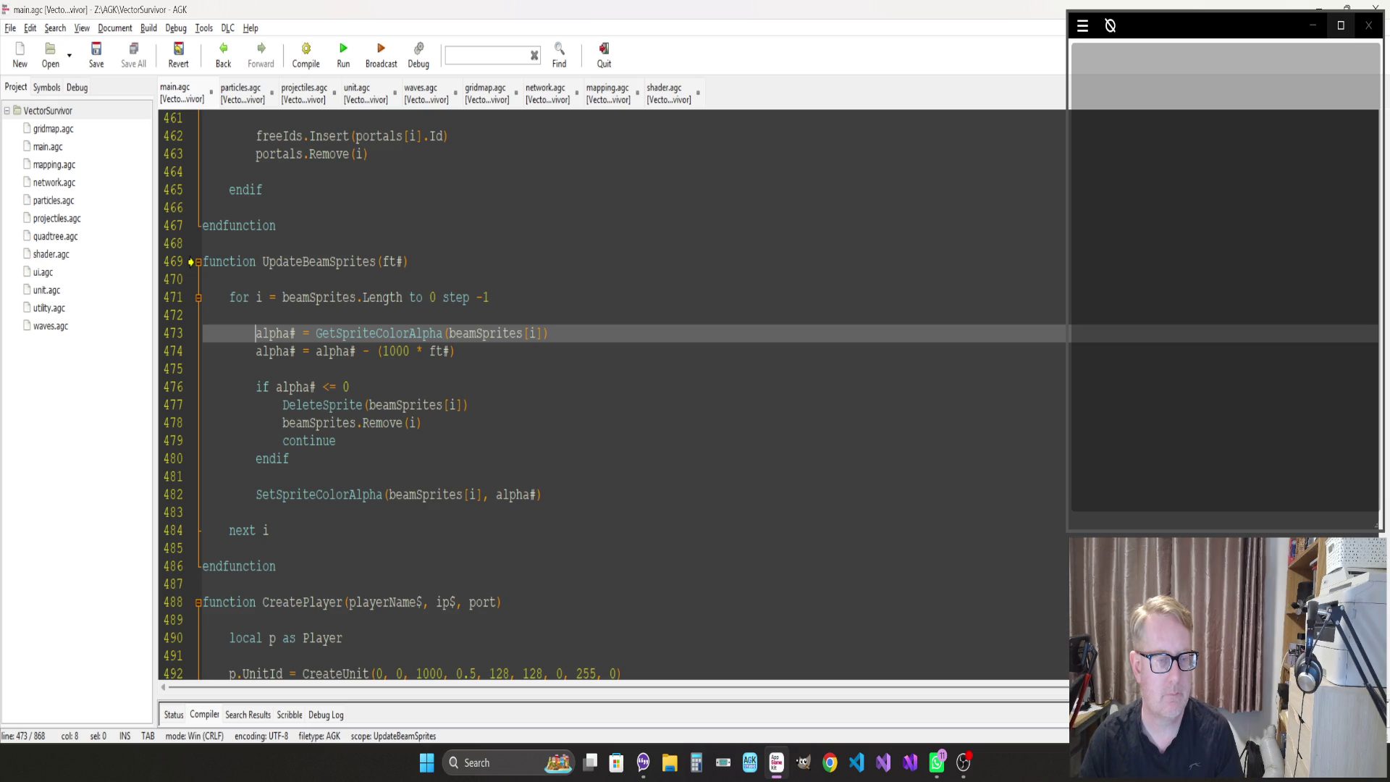
pyautogui.click(384, 495)
# Change line 482 to SetSpriteColor(beamSprites[i], alpha#, alpha#*0.75, alpha#*0.75, alpha#), then compile and run
pyautogui.press('BackSpace')
pyautogui.press('BackSpace')
pyautogui.press('BackSpace')
pyautogui.write('alpha')
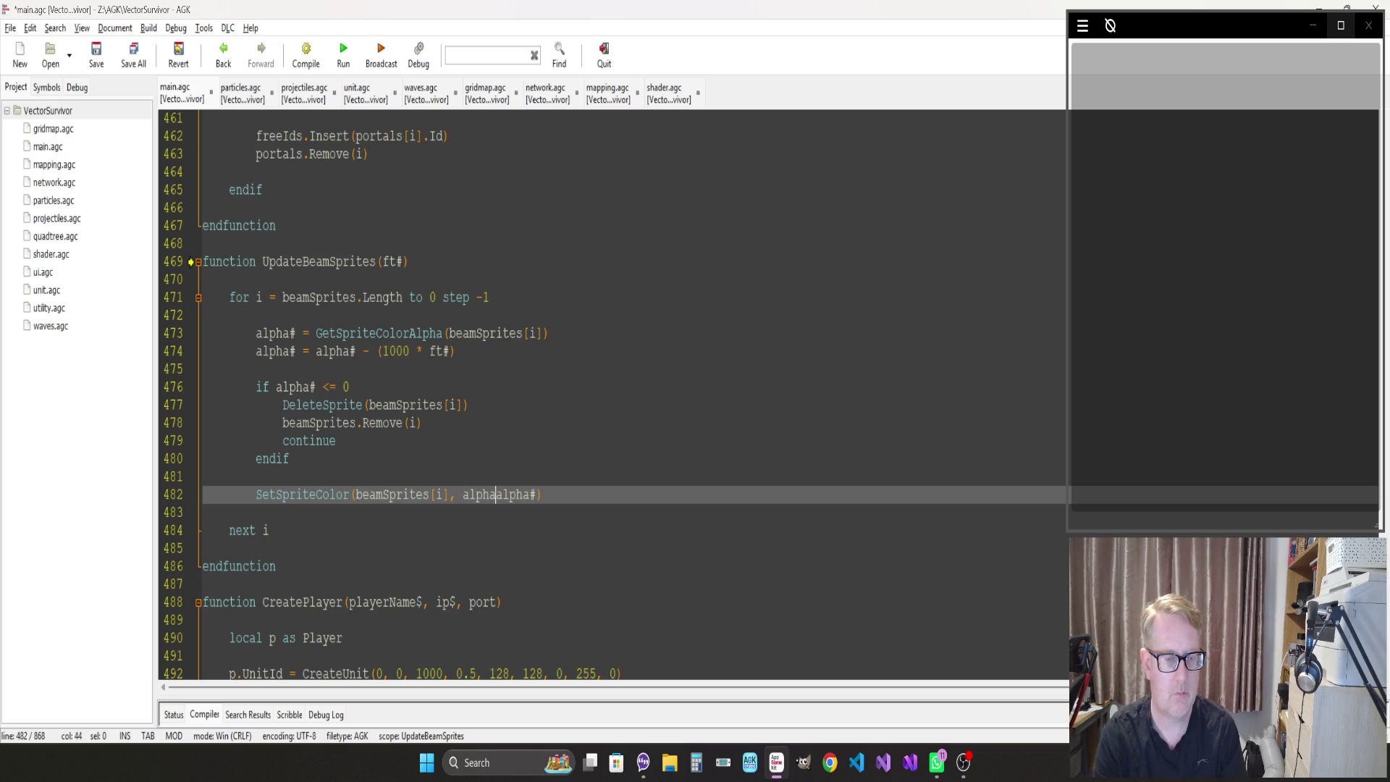
pyautogui.write('#, alpha# * 0.7')
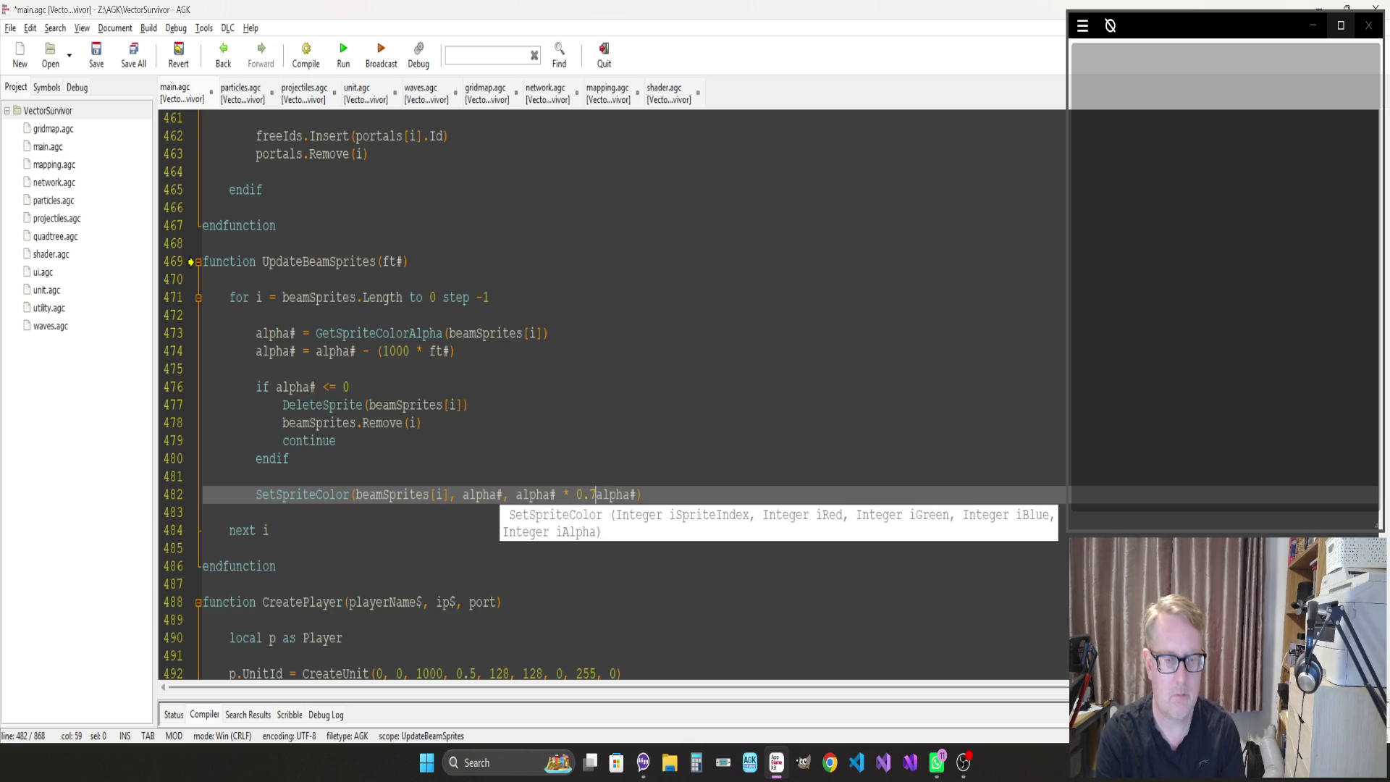
pyautogui.write(', alp')
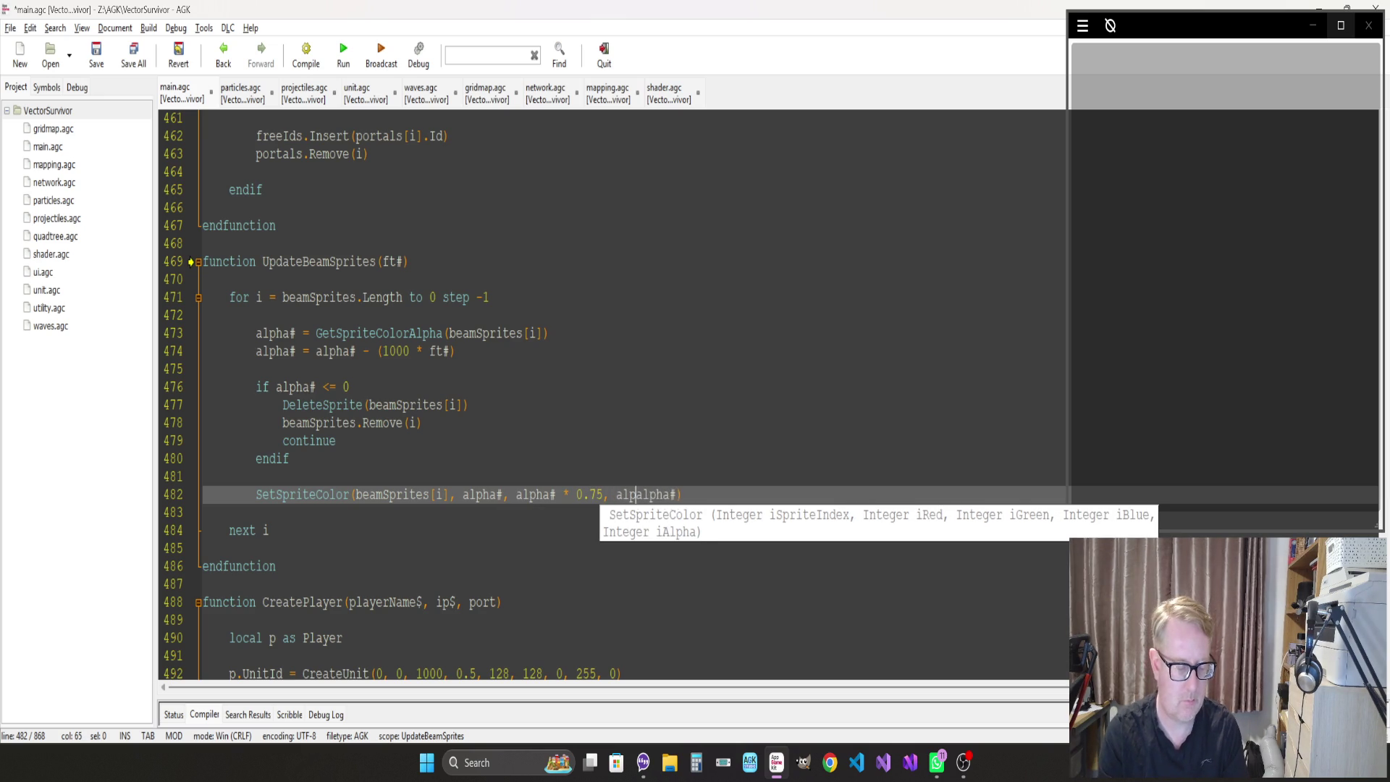
pyautogui.write('* 0.75')
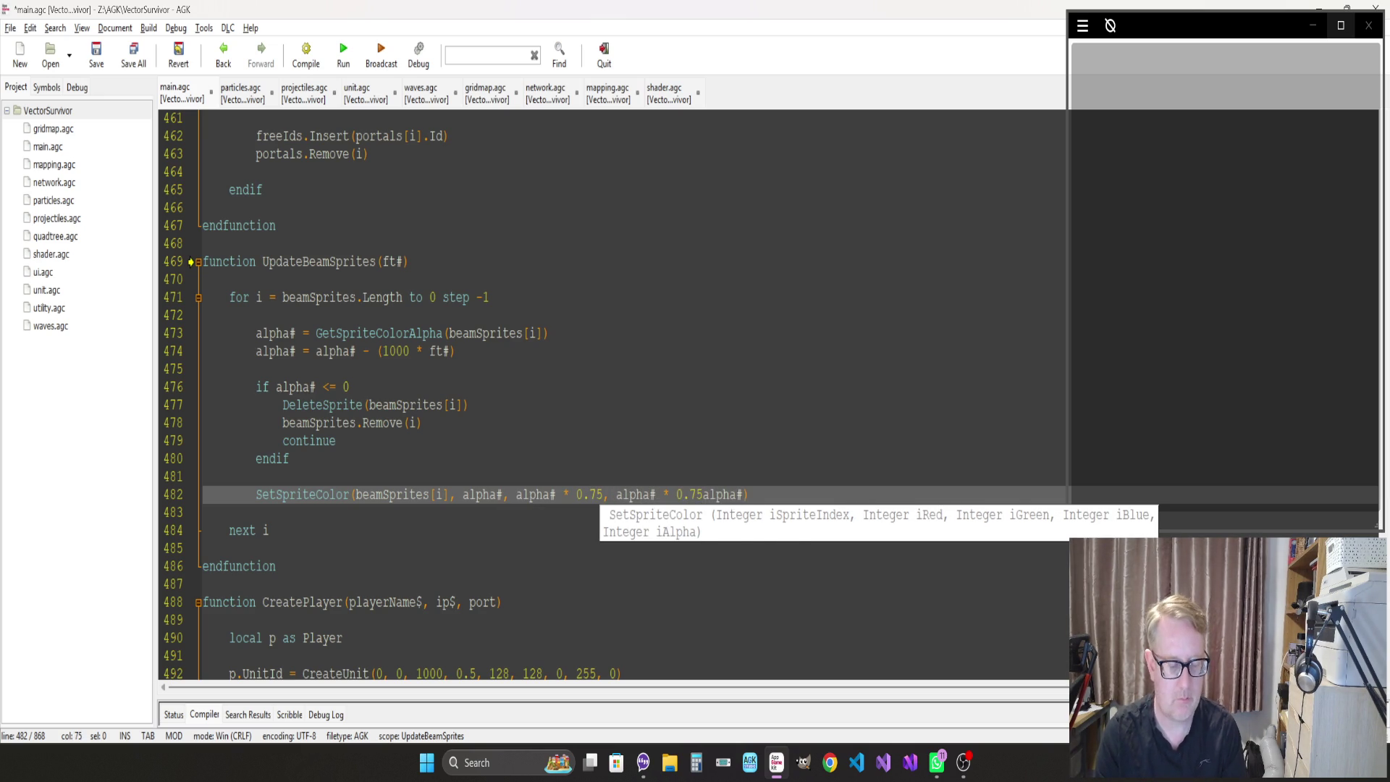
pyautogui.write(',')
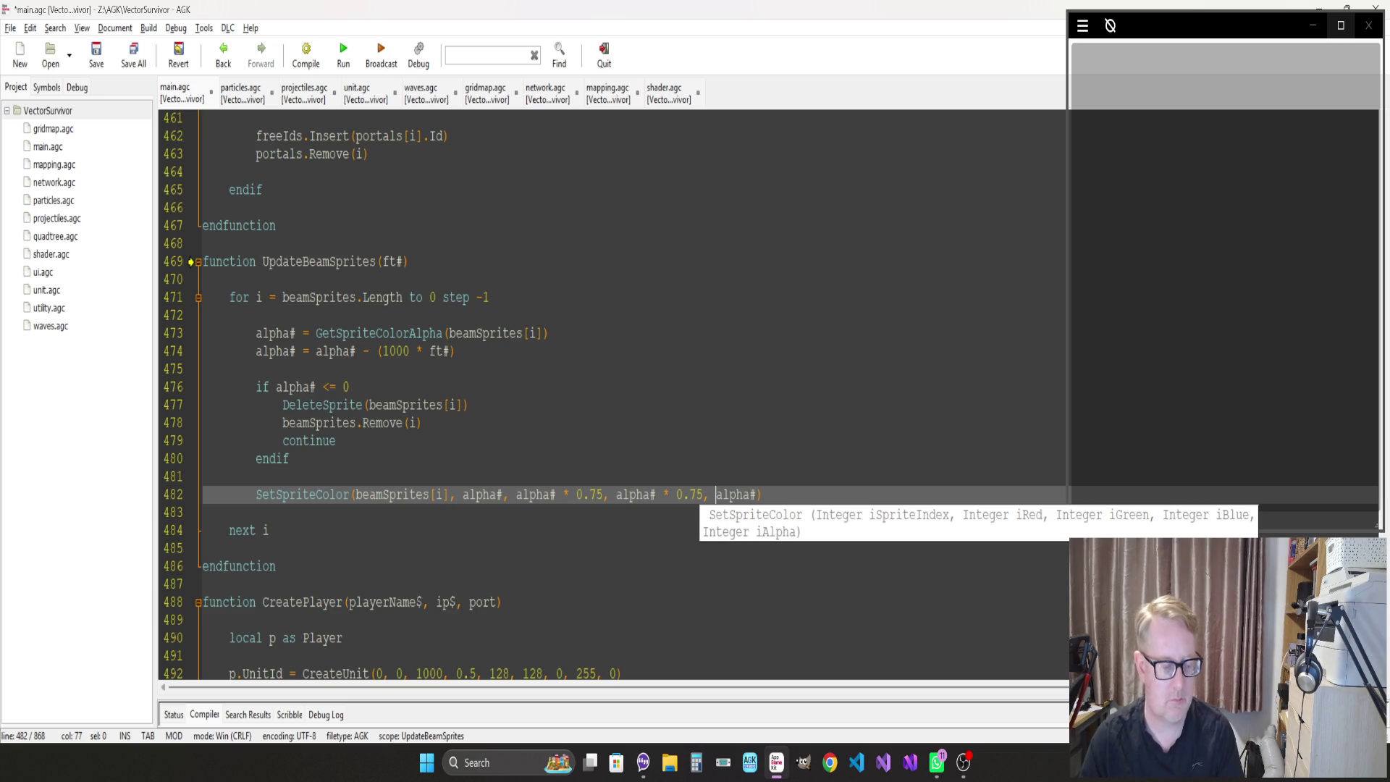
pyautogui.press('F7')
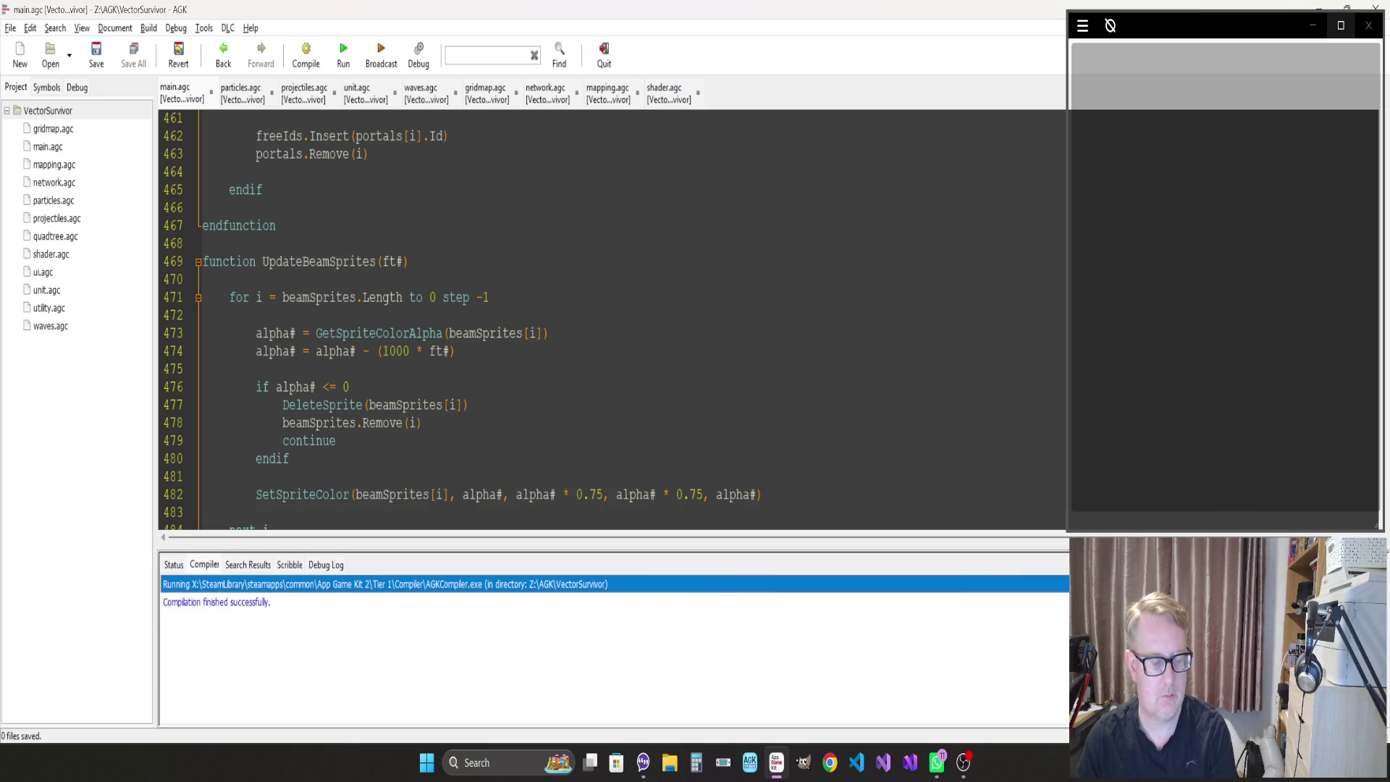
pyautogui.press('F5')
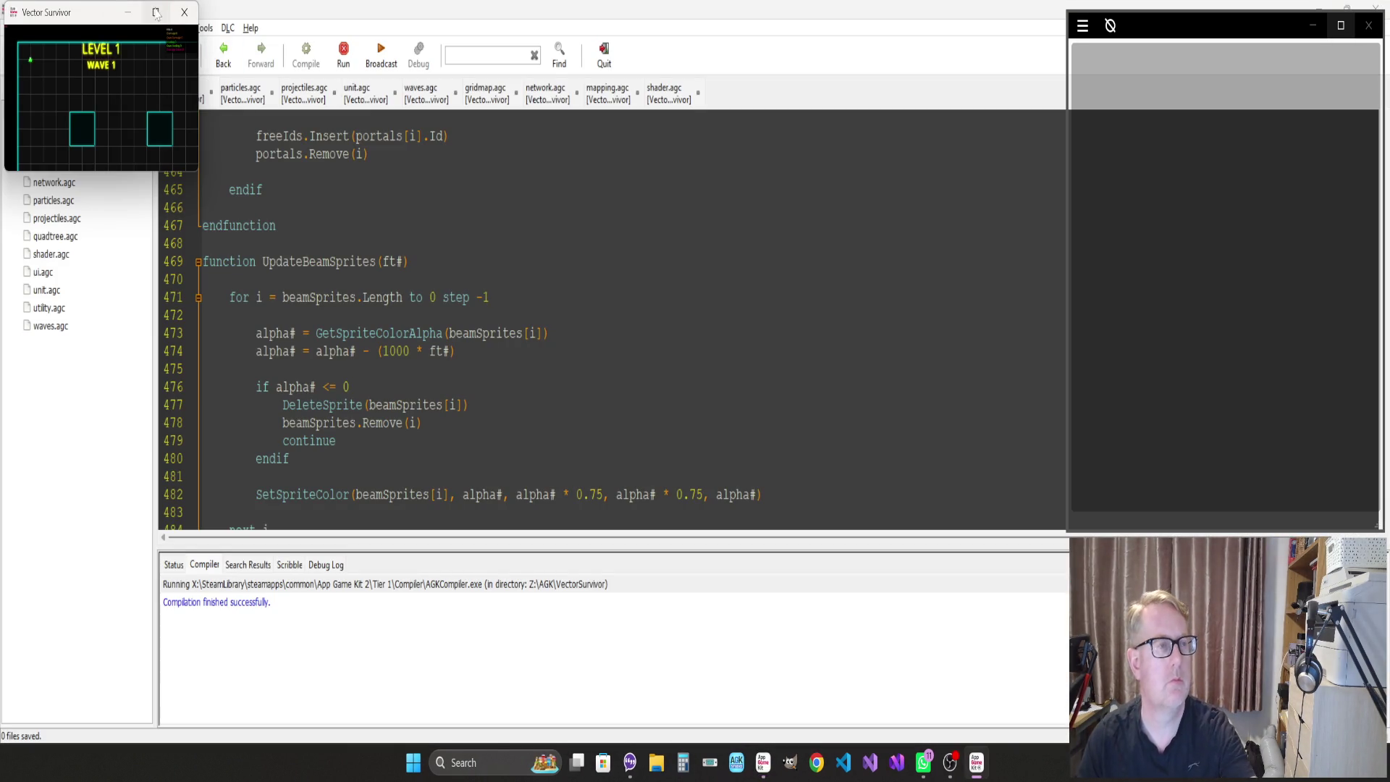
# Make the game full screen and steer the ship around with WASD to test the tinted beams
pyautogui.click(156, 13)
pyautogui.press('d')
pyautogui.press('s')
pyautogui.press('w')
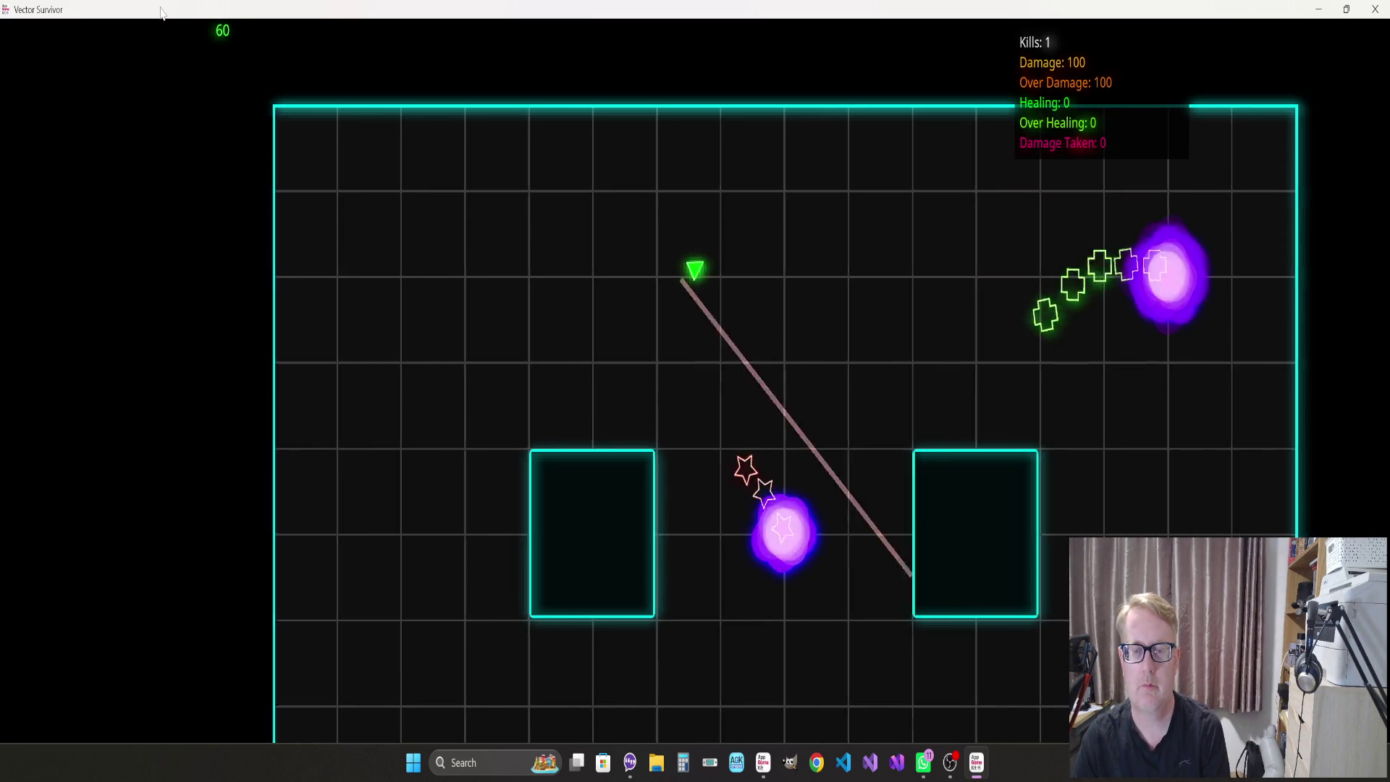
pyautogui.press('a')
pyautogui.press('s')
pyautogui.press('a')
pyautogui.press('w')
pyautogui.press('s')
pyautogui.press('d')
pyautogui.press('d')
pyautogui.press('d')
pyautogui.press('s')
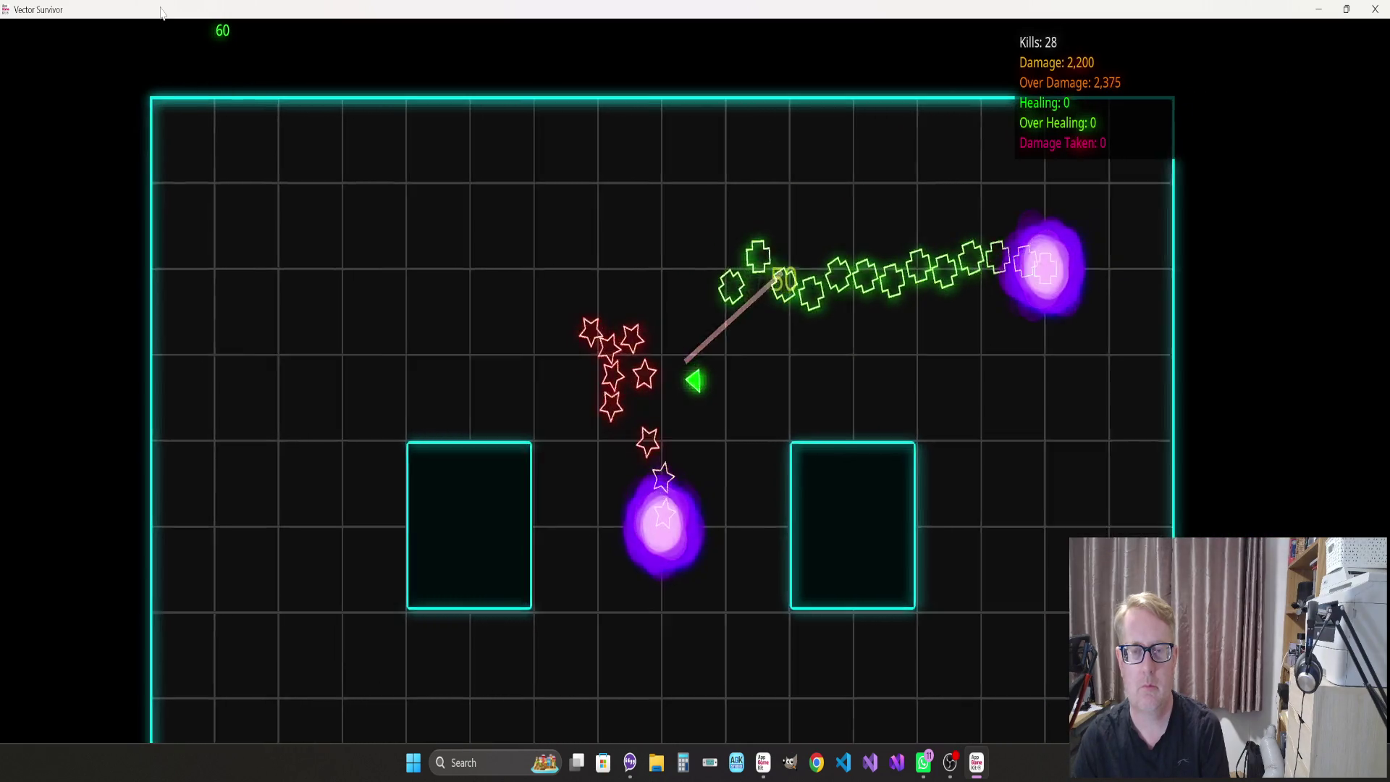
pyautogui.press('d')
pyautogui.press('w')
pyautogui.press('a')
pyautogui.press('s')
pyautogui.press('w')
# Keep fighting through the wave to 134 kills without damage, then quit with Escape
pyautogui.press('d')
pyautogui.press('s')
pyautogui.press('d')
pyautogui.press('w')
pyautogui.press('s')
pyautogui.press('s')
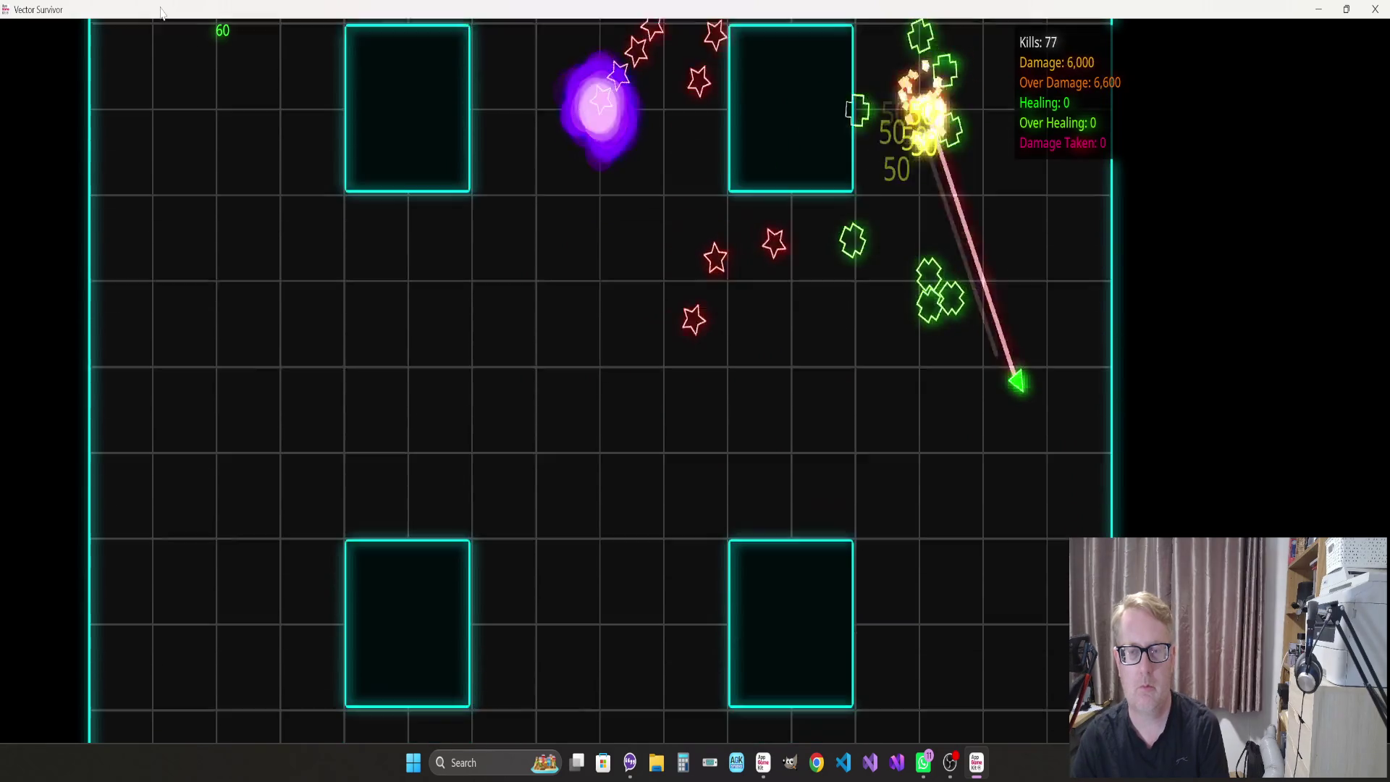
pyautogui.press('d')
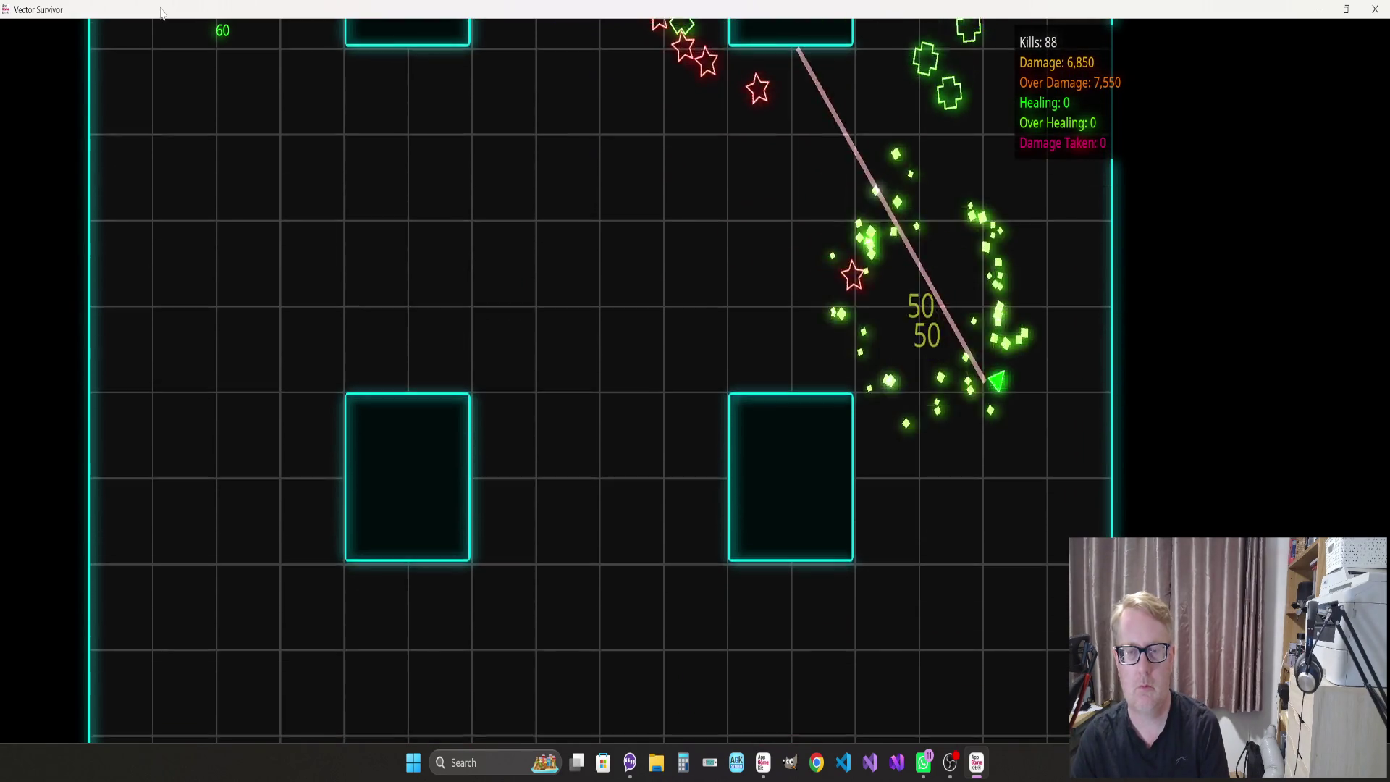
pyautogui.press('w')
pyautogui.press('a')
pyautogui.press('s')
pyautogui.press('w')
pyautogui.press('a')
pyautogui.press('w')
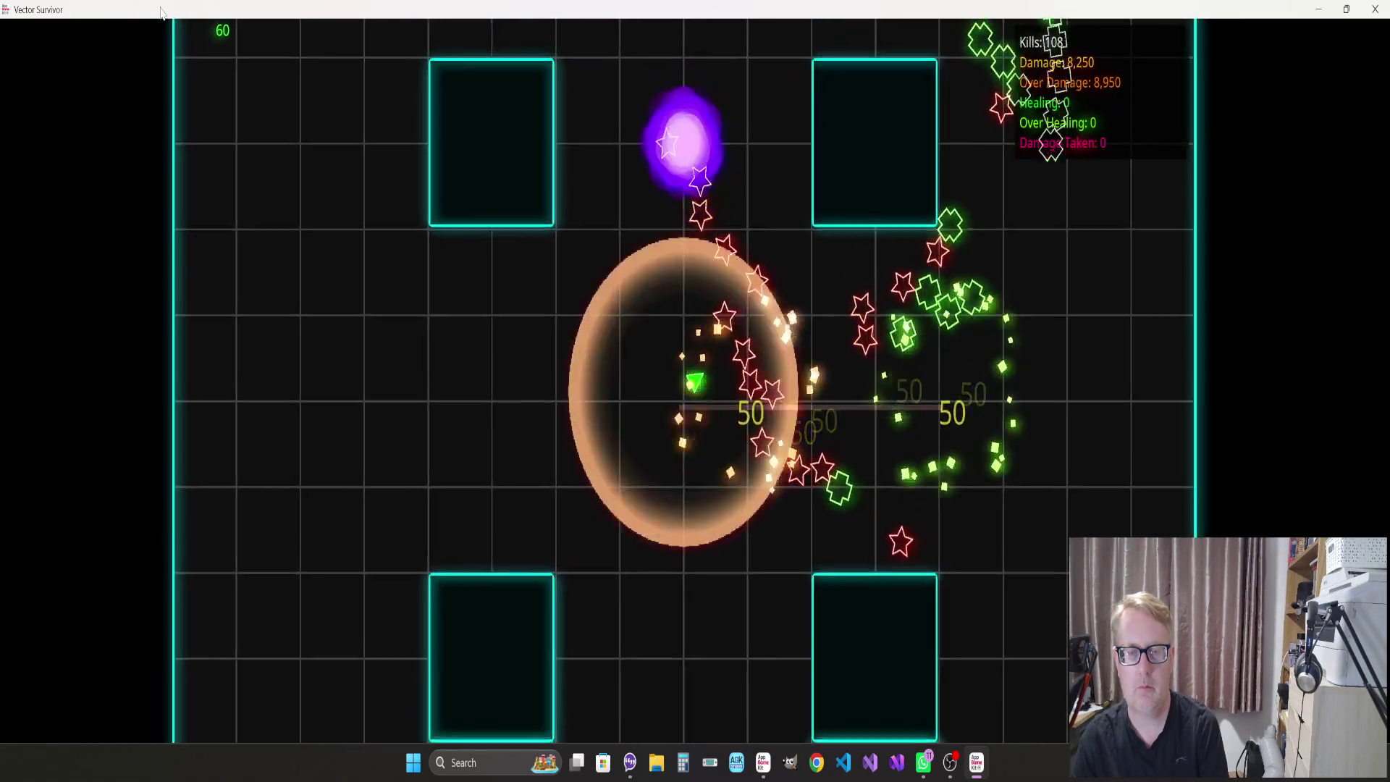
pyautogui.press('s')
pyautogui.press('w')
pyautogui.press('a')
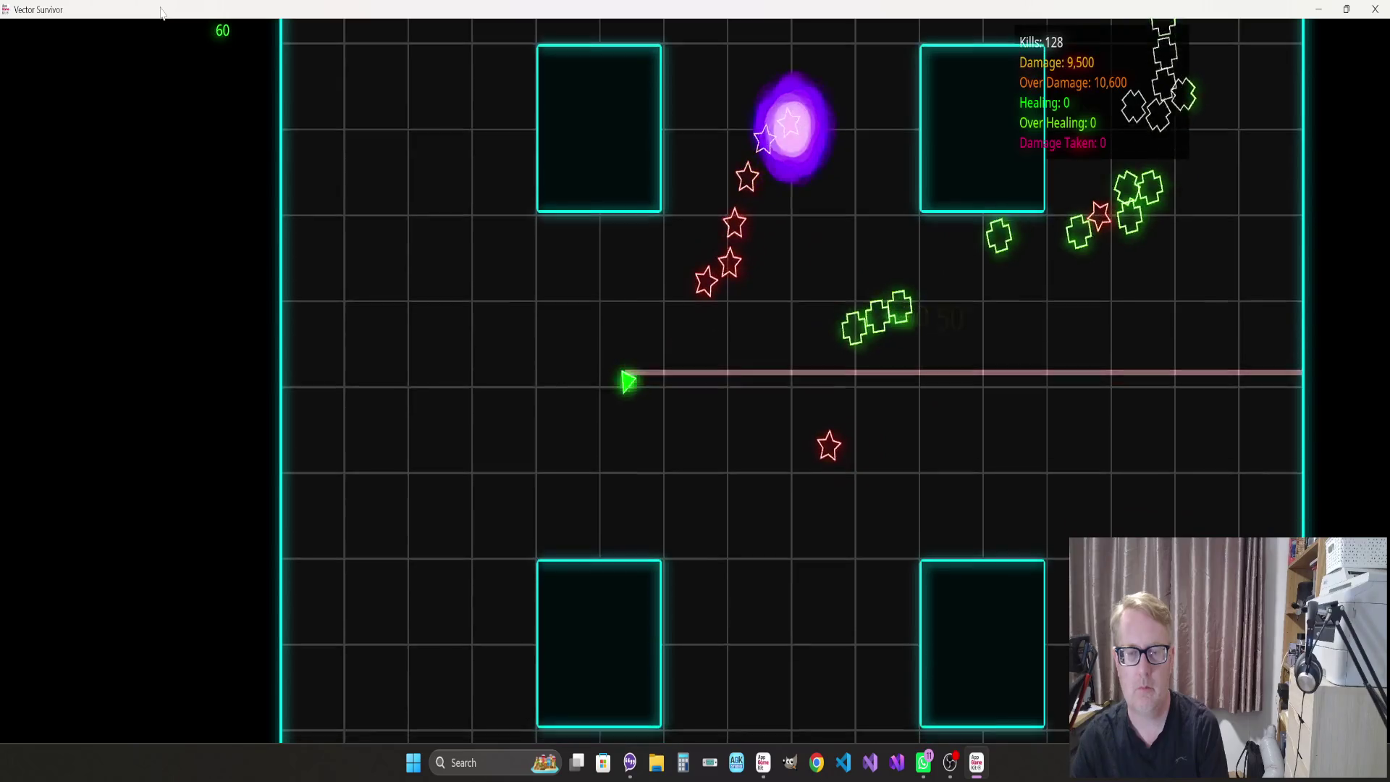
pyautogui.press('w')
pyautogui.press('a')
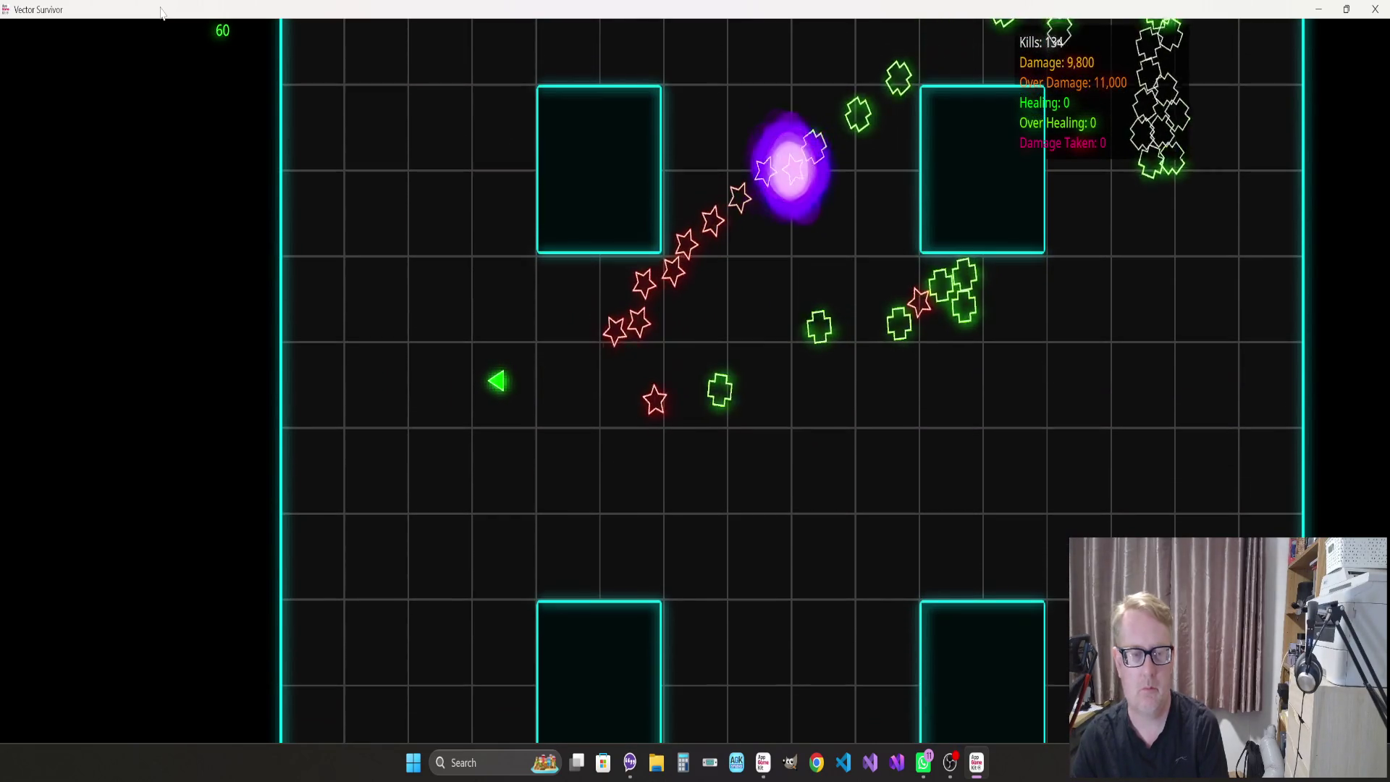
pyautogui.press('Escape')
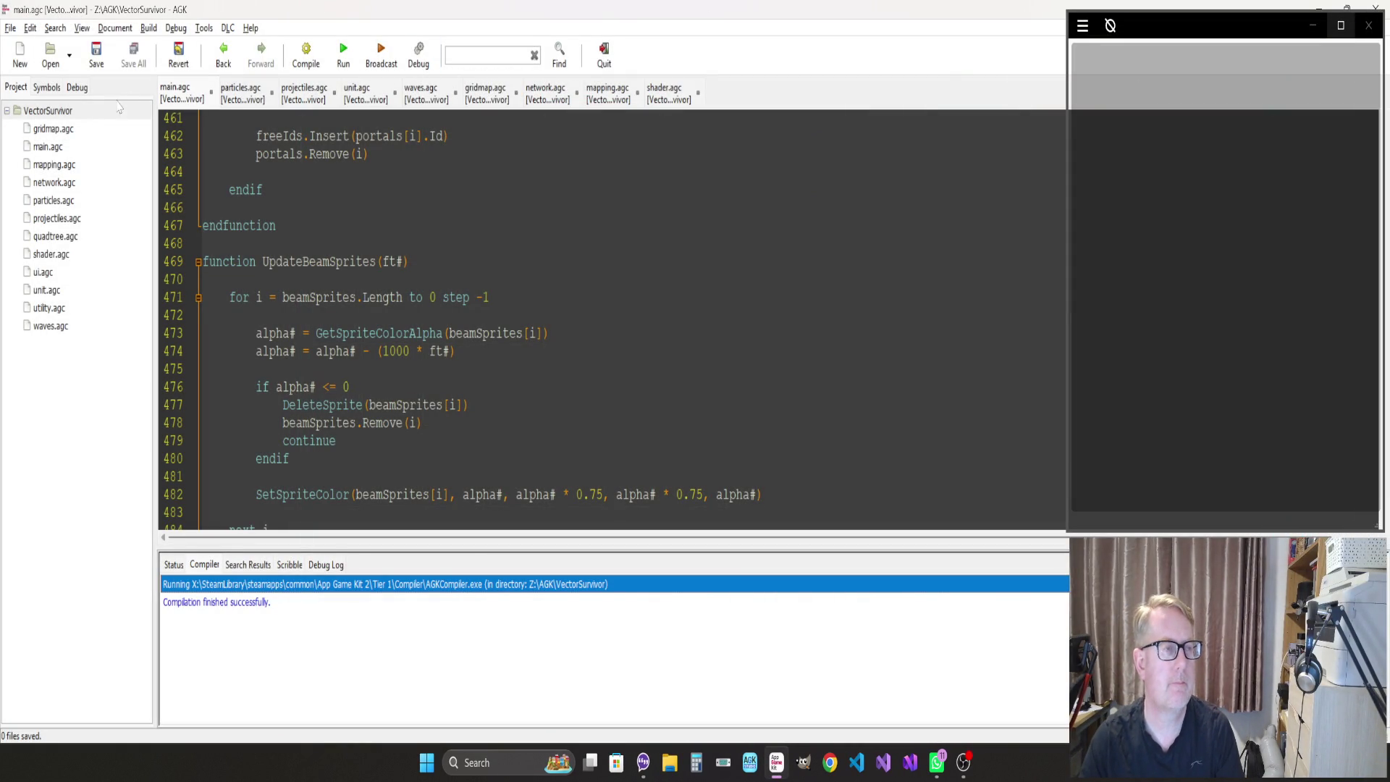
# Review the beam fade's alpha check and DeleteSprite lines, then move to HandleInput
pyautogui.click(176, 97)
pyautogui.click(348, 386)
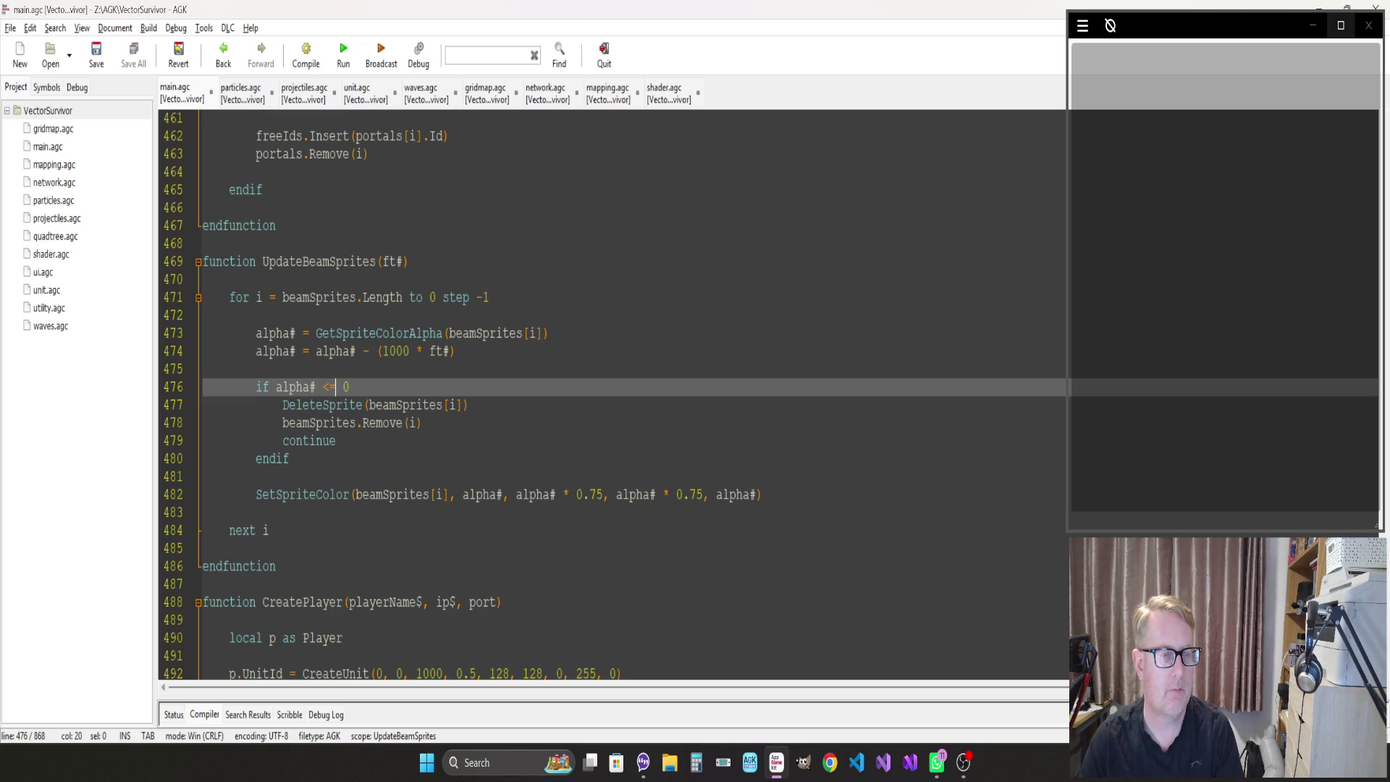
pyautogui.click(328, 405)
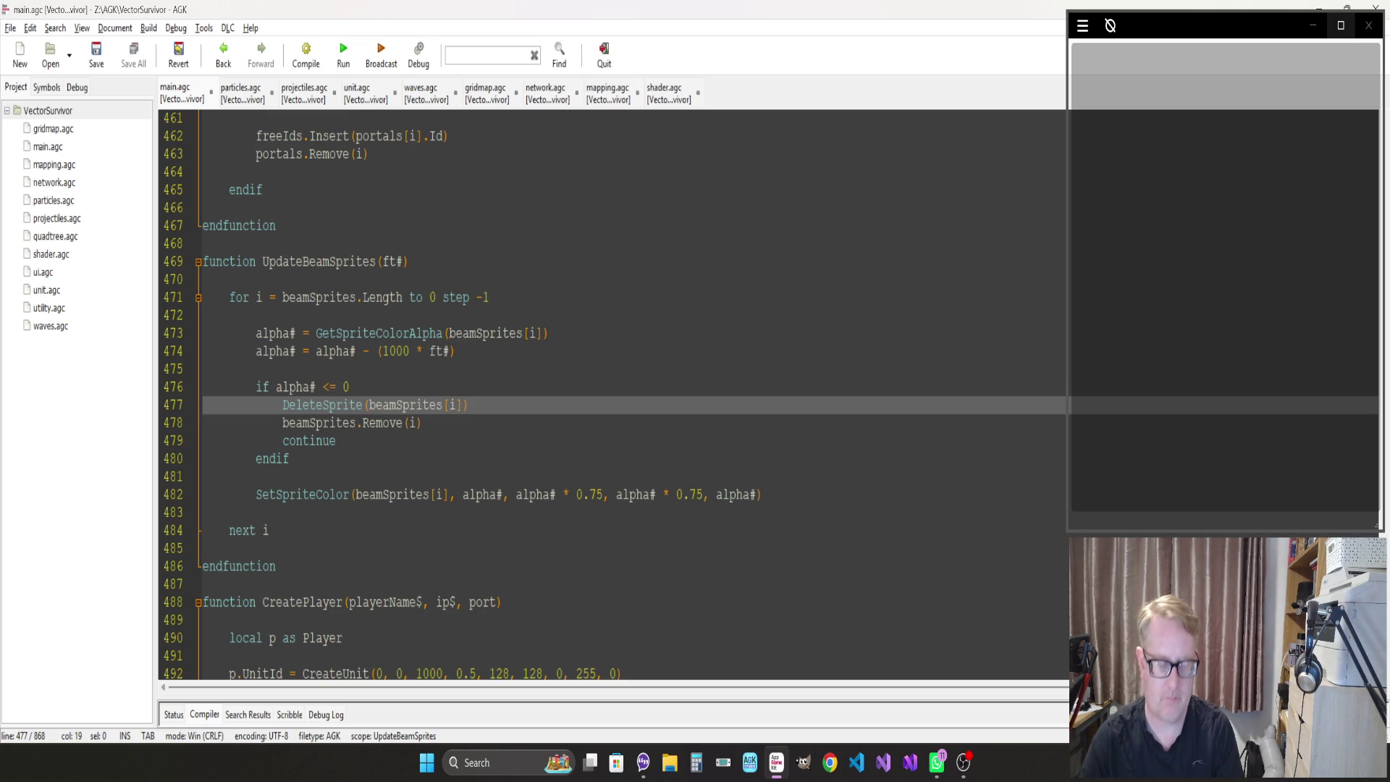
pyautogui.press('Up')
pyautogui.press('Up')
pyautogui.press('Up')
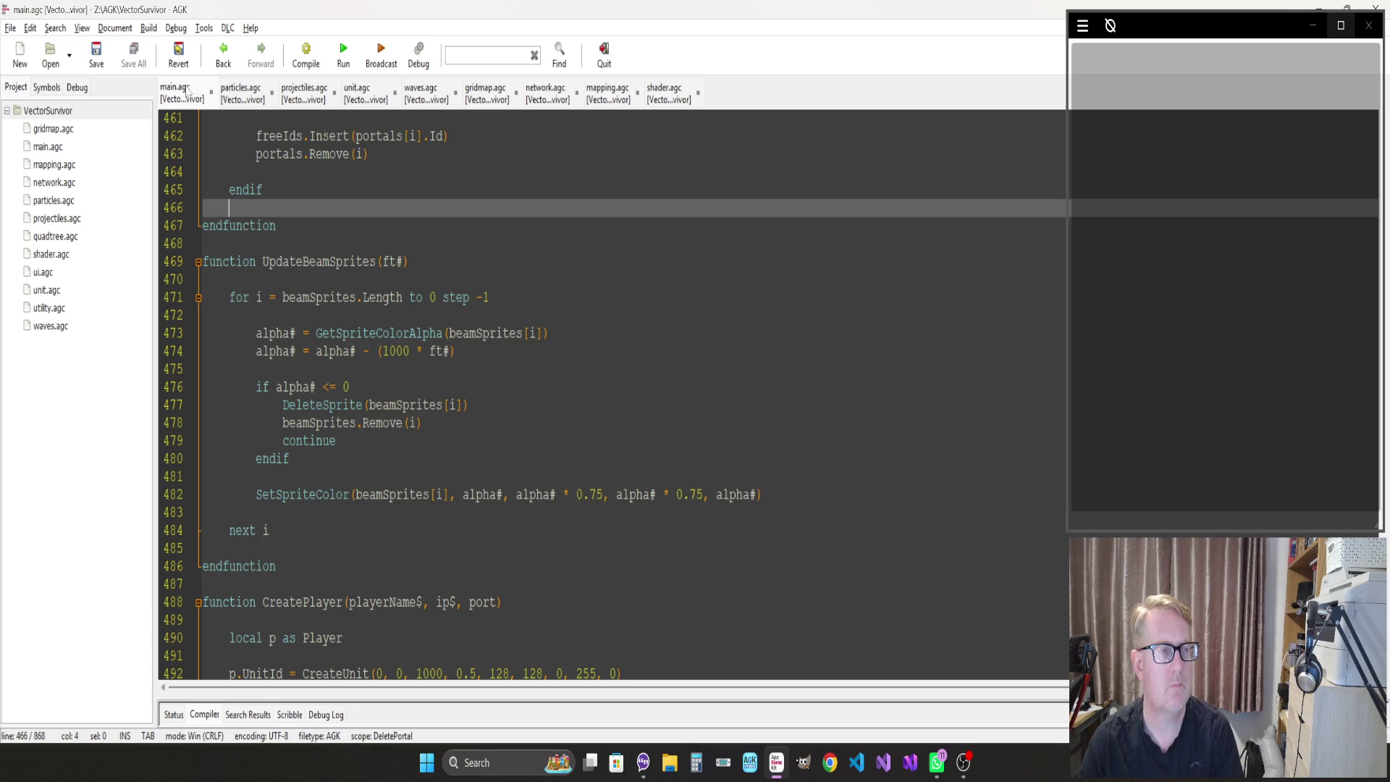
pyautogui.scroll(20, 612, 395)
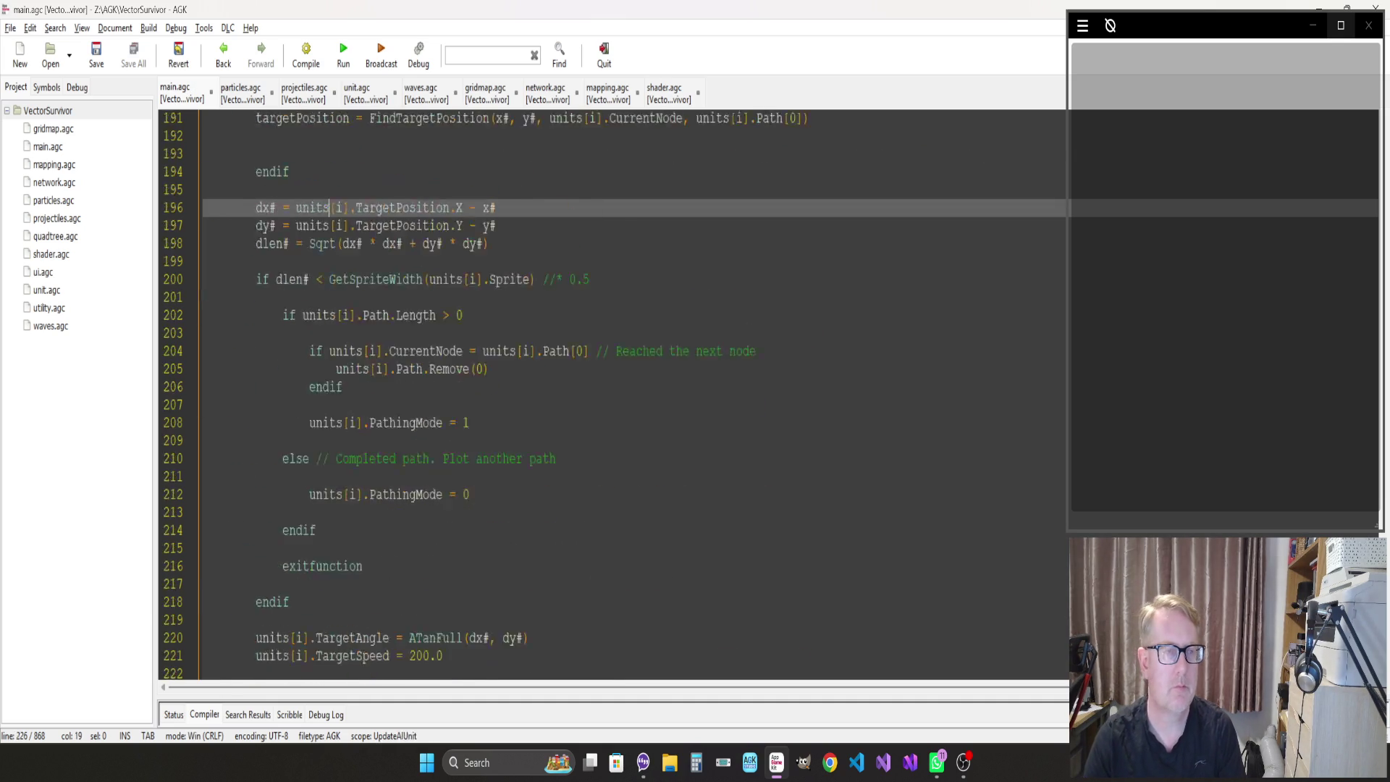
pyautogui.click(335, 118)
pyautogui.press('pagedown')
pyautogui.press('pagedown')
pyautogui.press('pagedown')
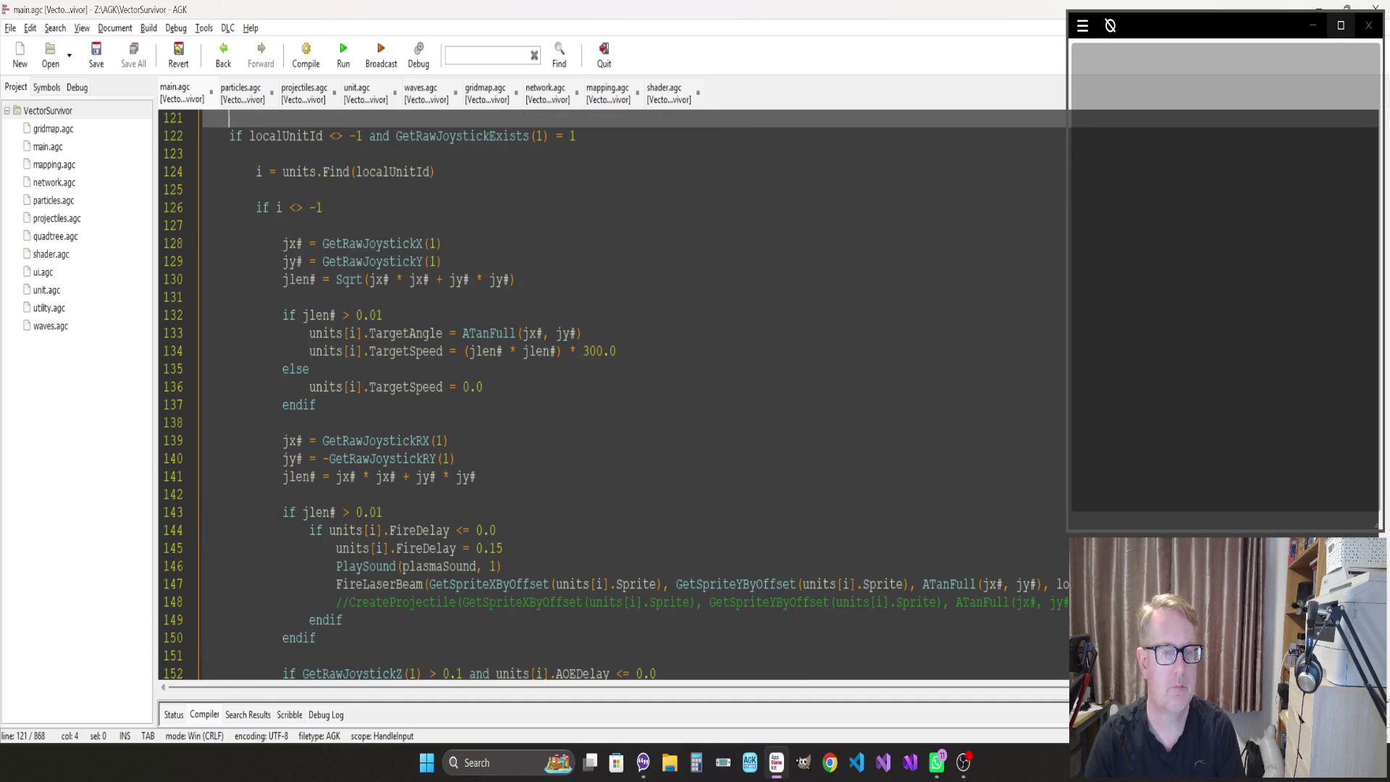
# Uncomment CreateProjectile on line 148, comment out FireLaserBeam on line 147, and save main.agc
pyautogui.click(349, 602)
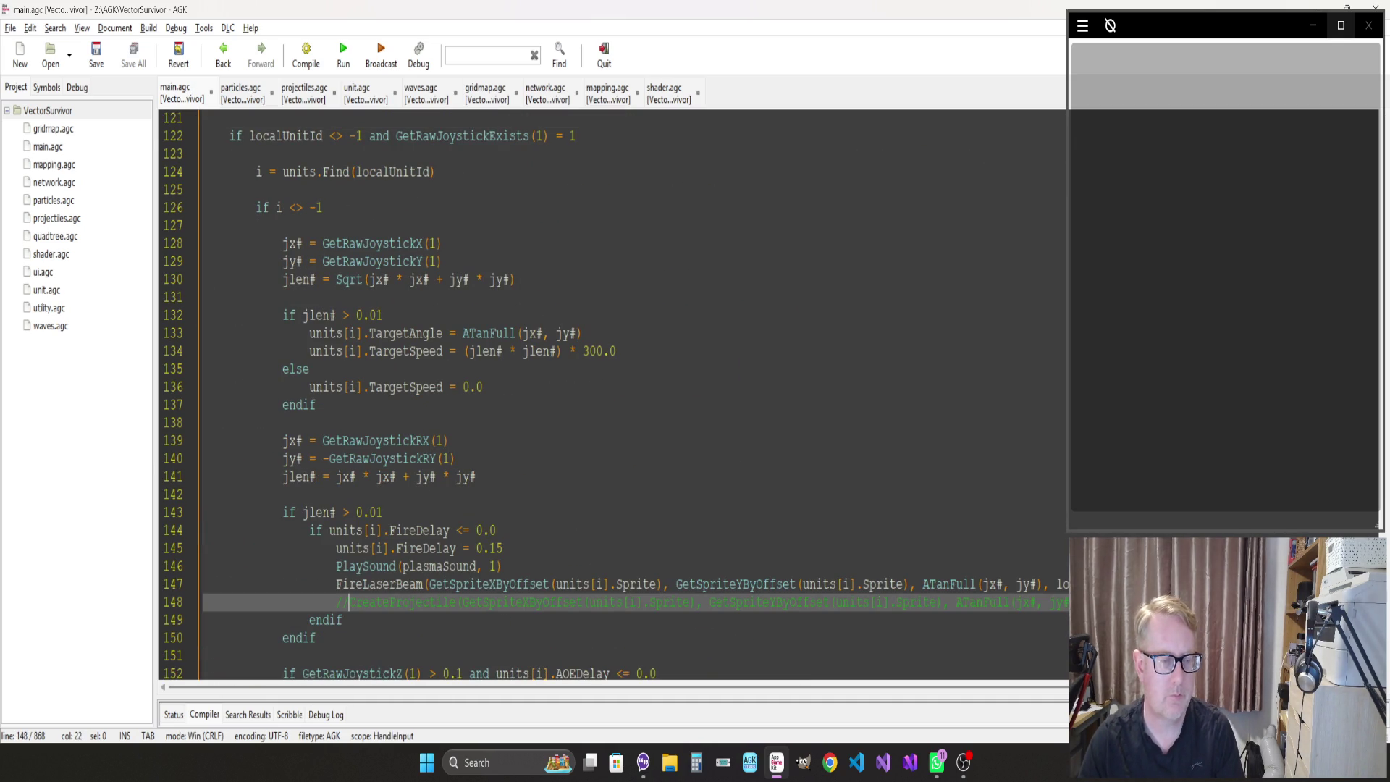
pyautogui.press('Delete')
pyautogui.press('Delete')
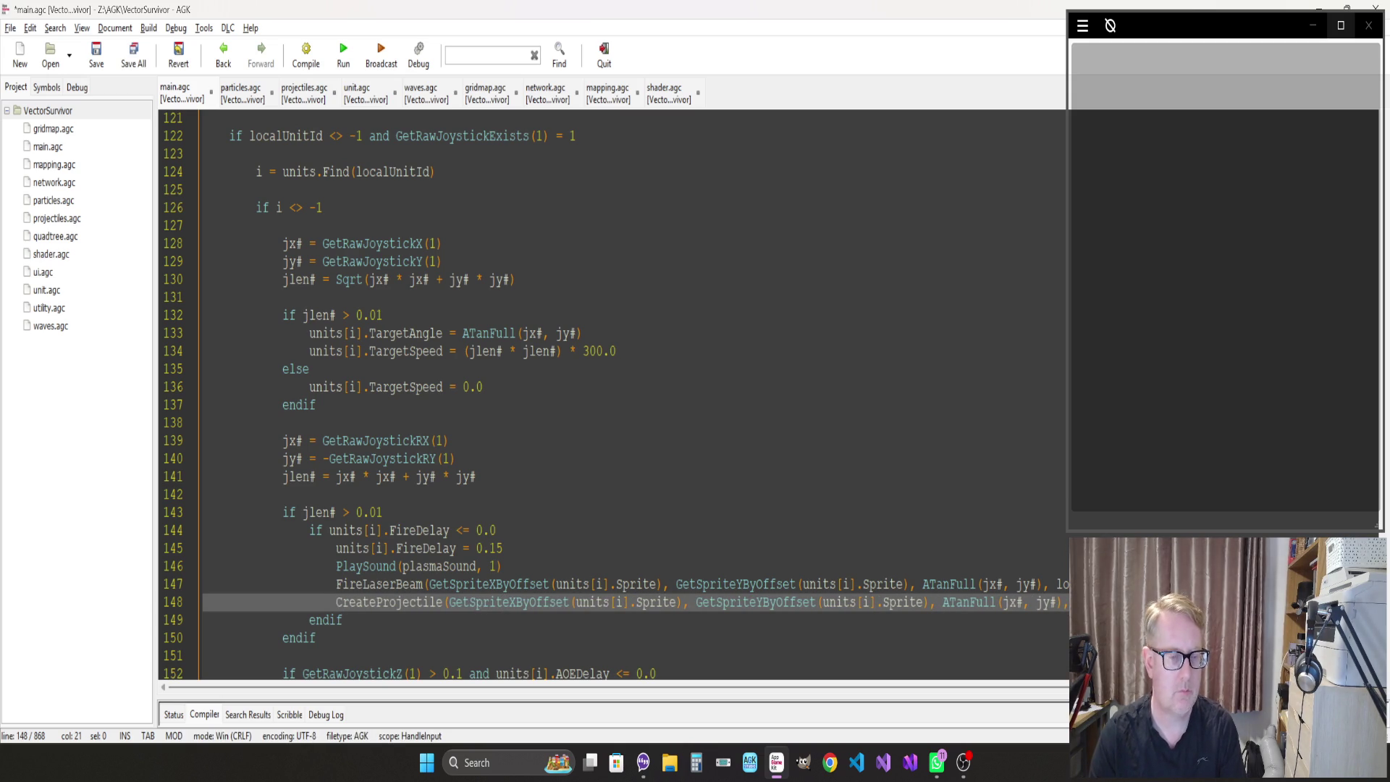
pyautogui.click(336, 584)
pyautogui.write('//')
pyautogui.hotkey('ctrl', 's')
pyautogui.keyDown('ctrl'); pyautogui.click(391, 602); pyautogui.keyUp('ctrl')
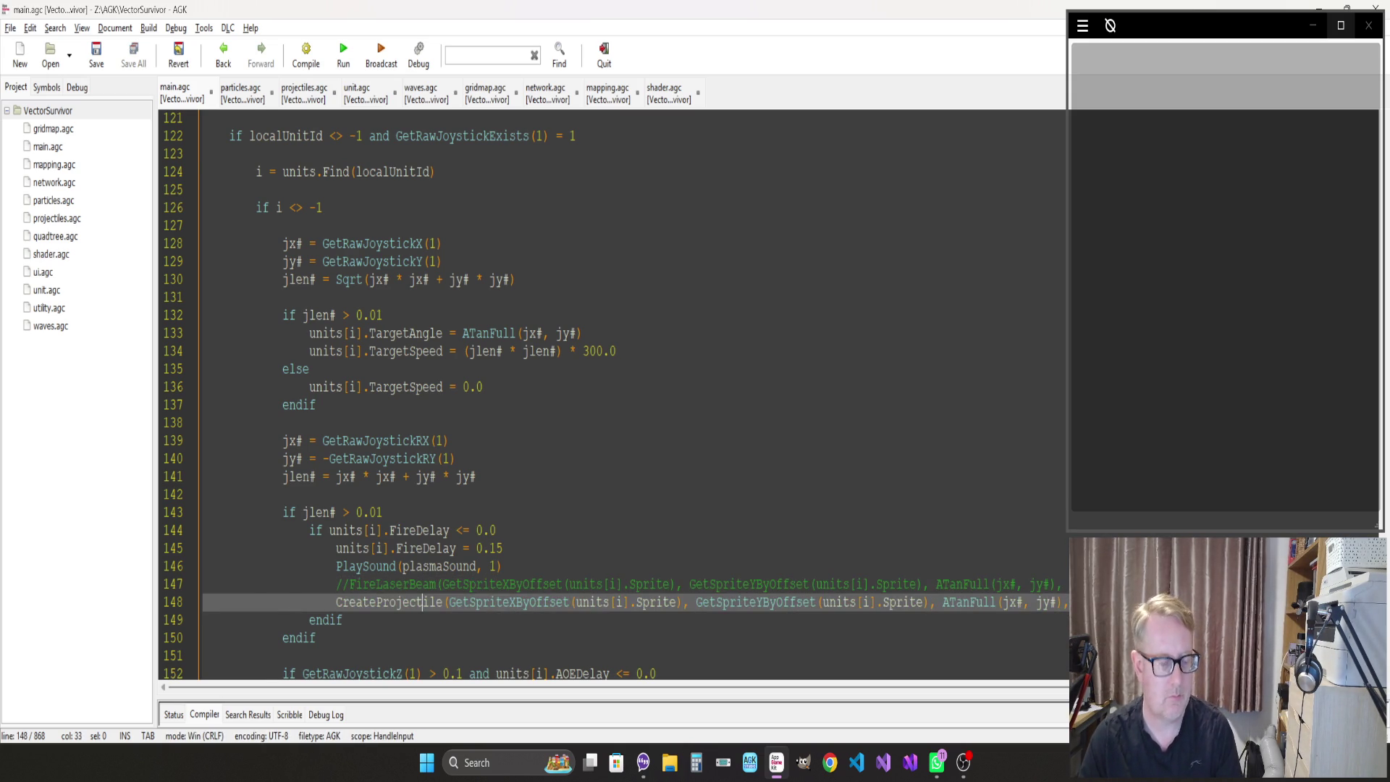
pyautogui.click(429, 386)
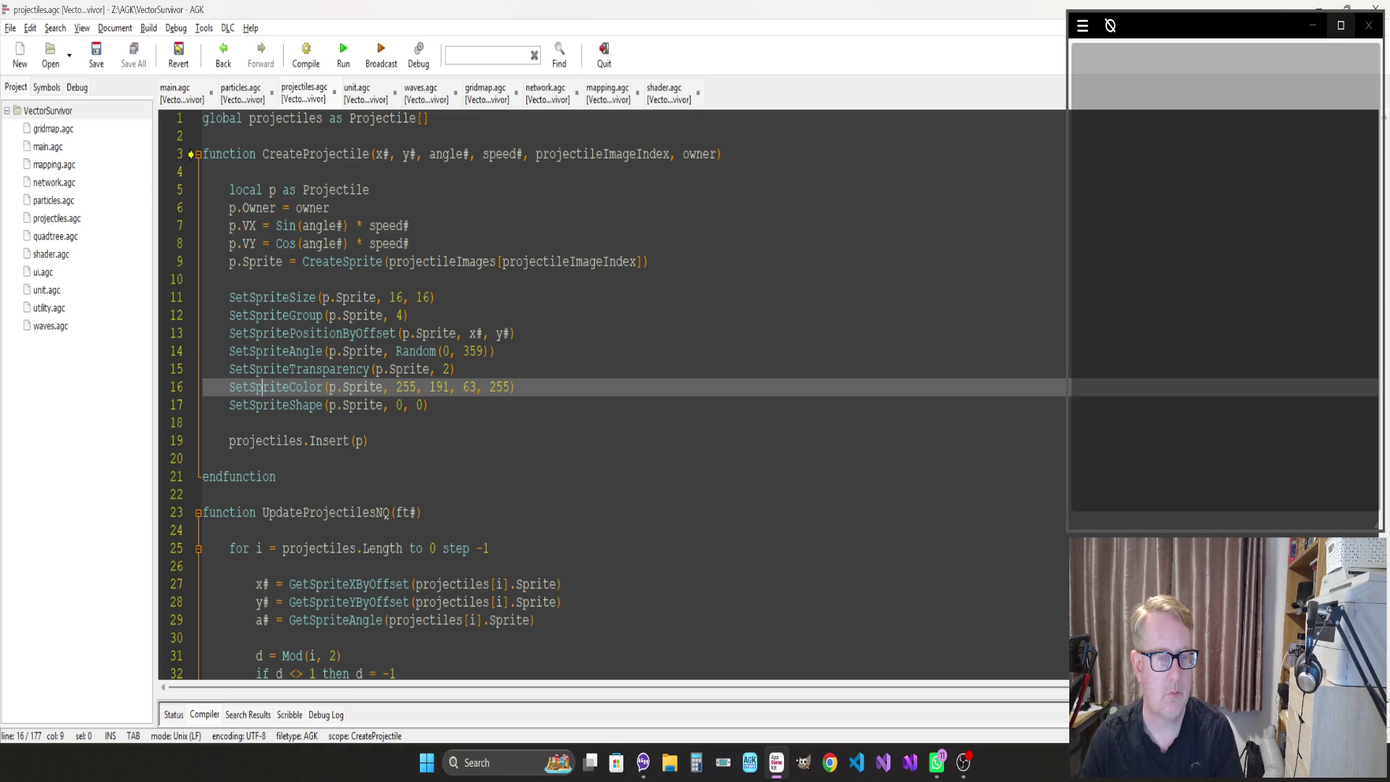
pyautogui.click(494, 351)
pyautogui.hotkey('alt', 'Tab')
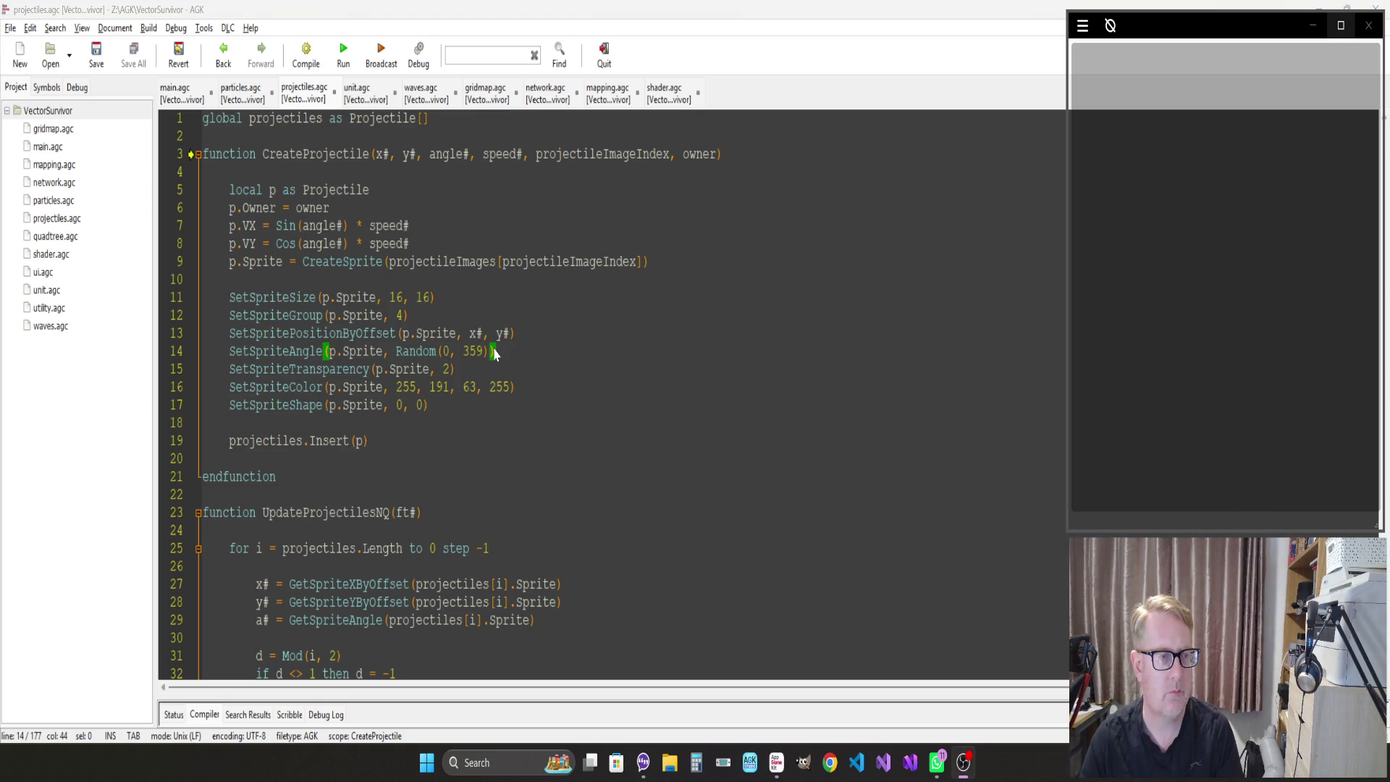
pyautogui.hotkey('alt', 'Tab')
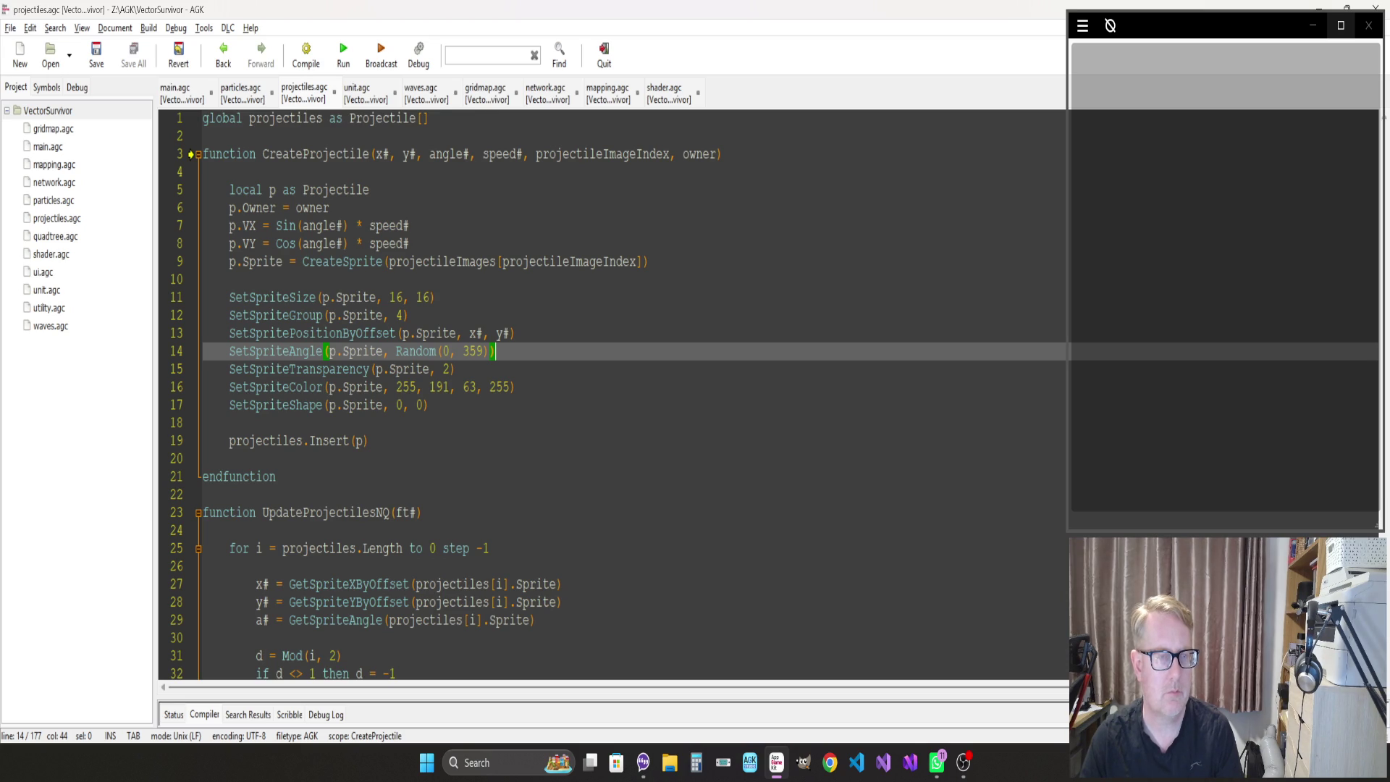
pyautogui.click(181, 99)
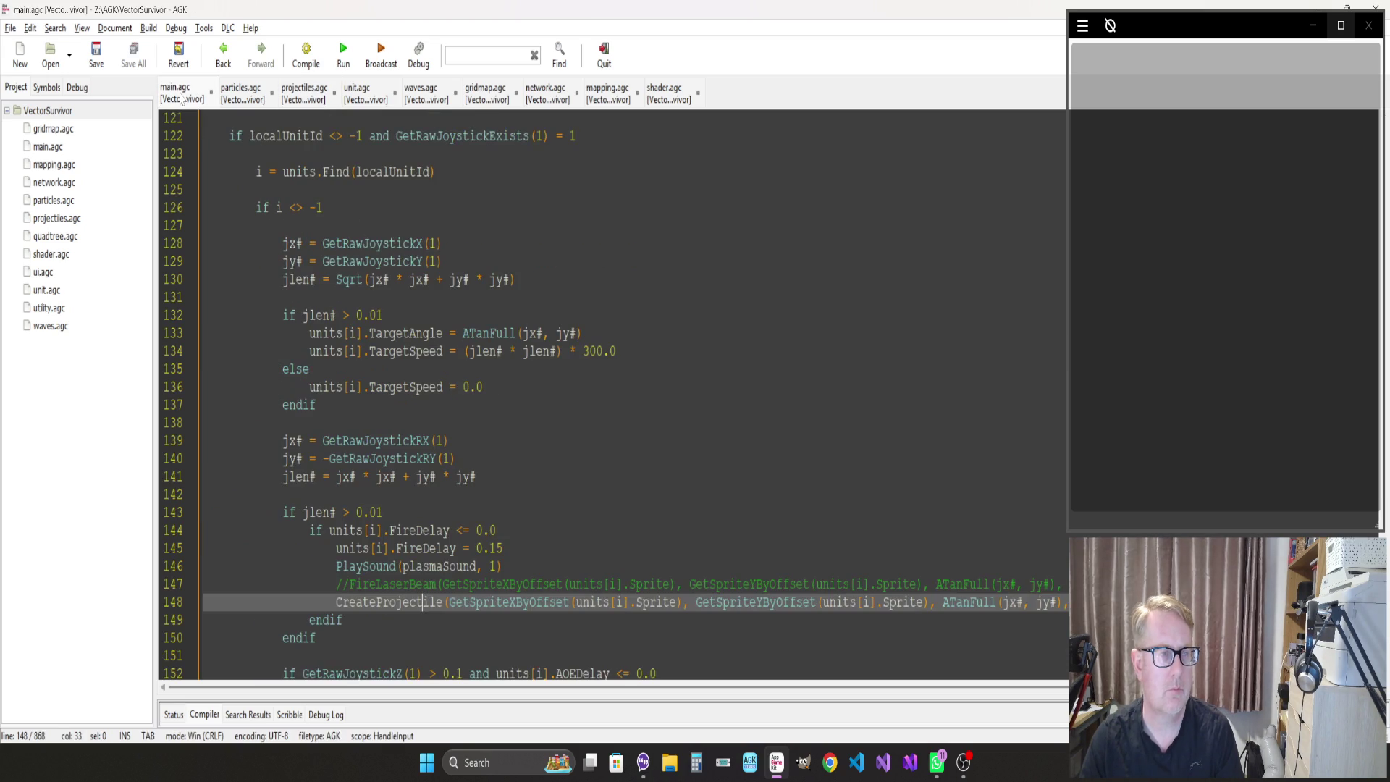
# Move SetWindowSize(1920, 1080, 0) from line 22 to after SetDefaultMinFilter(0) on line 38, then run
pyautogui.press('Up')
pyautogui.press('Up')
pyautogui.press('Up')
pyautogui.press('pageup')
pyautogui.press('pageup')
pyautogui.press('pageup')
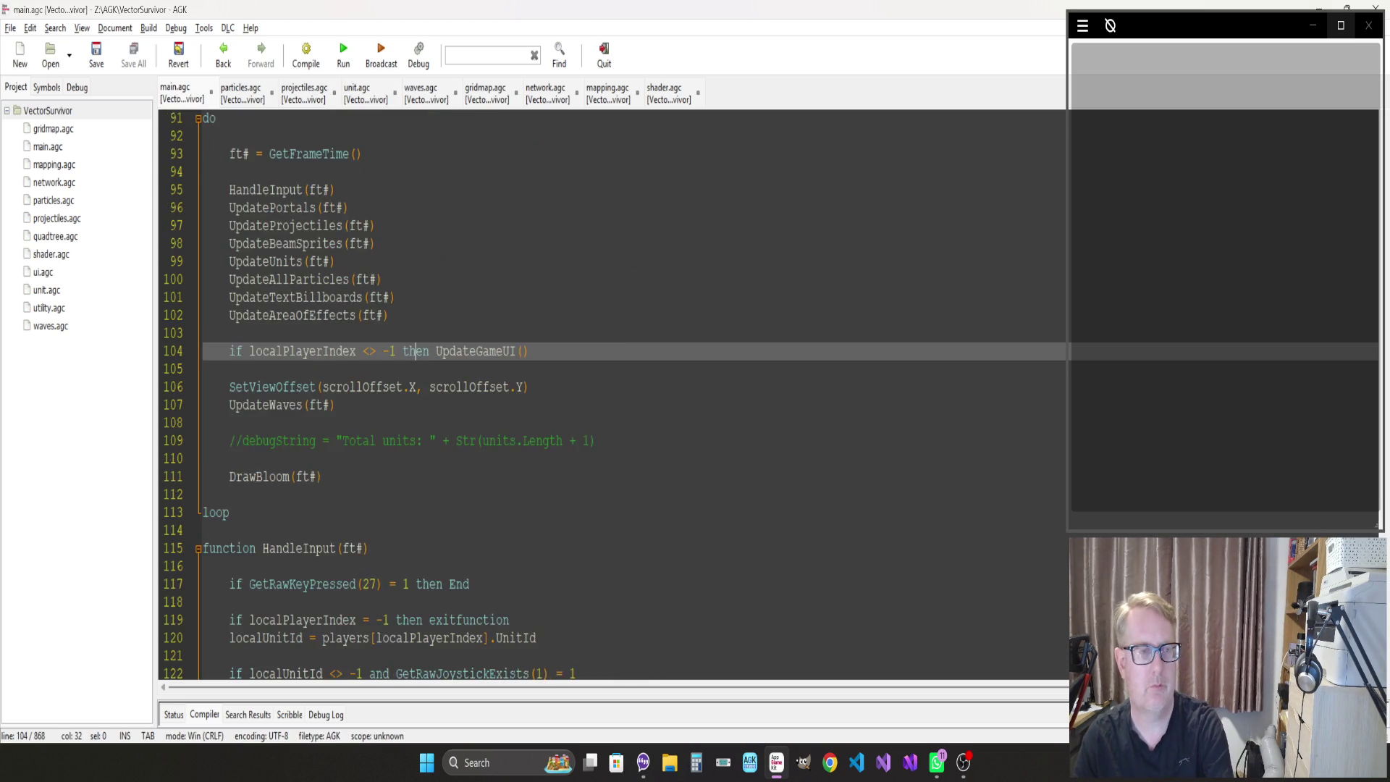
pyautogui.scroll(-4, 613, 395)
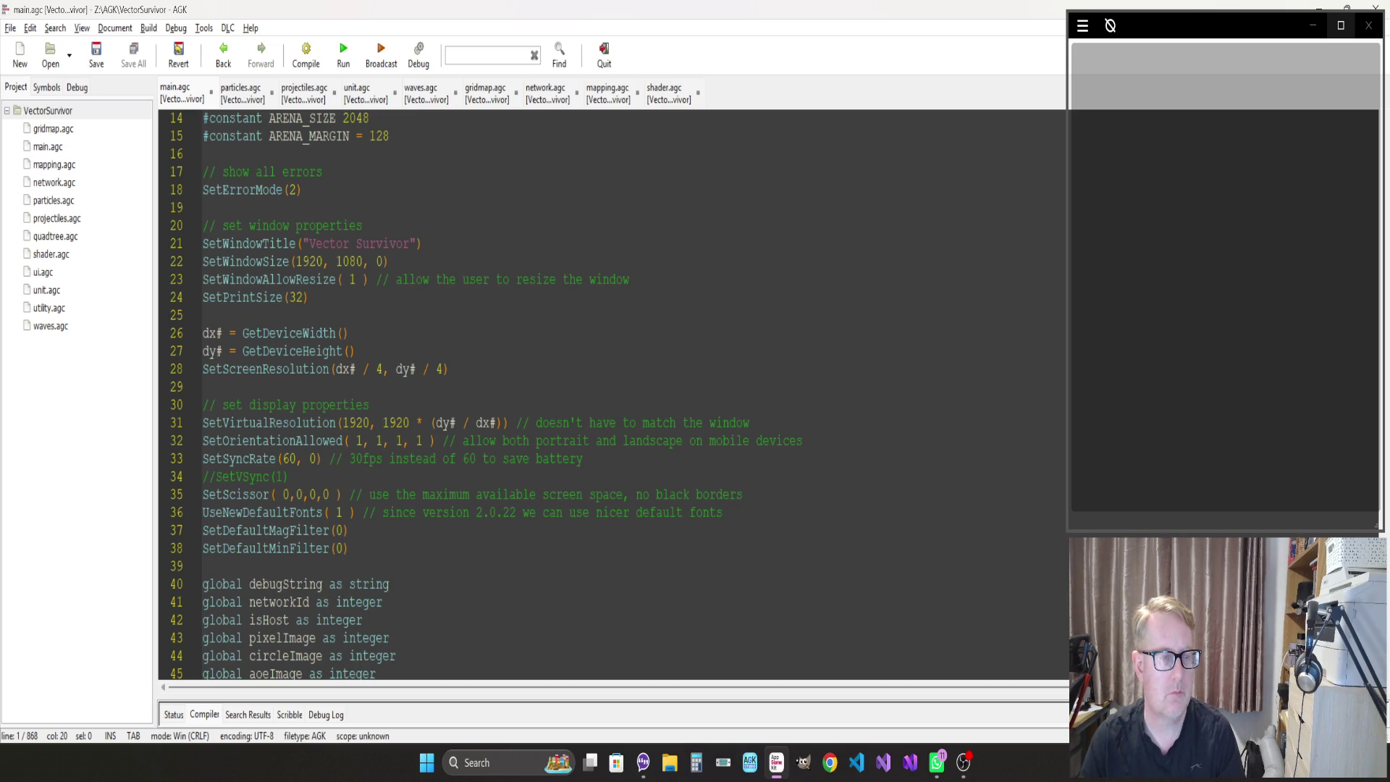
pyautogui.moveTo(391, 262); pyautogui.dragTo(216, 261)
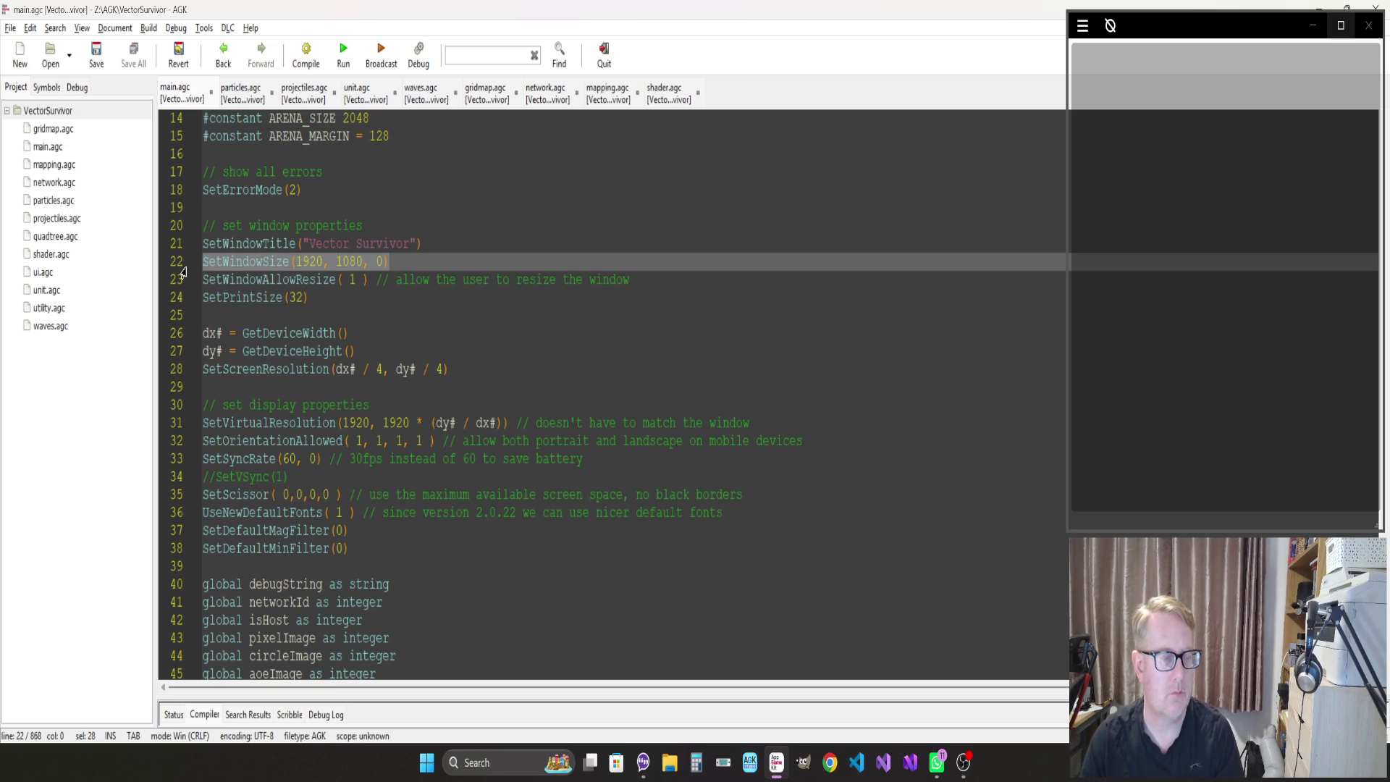
pyautogui.press('Delete')
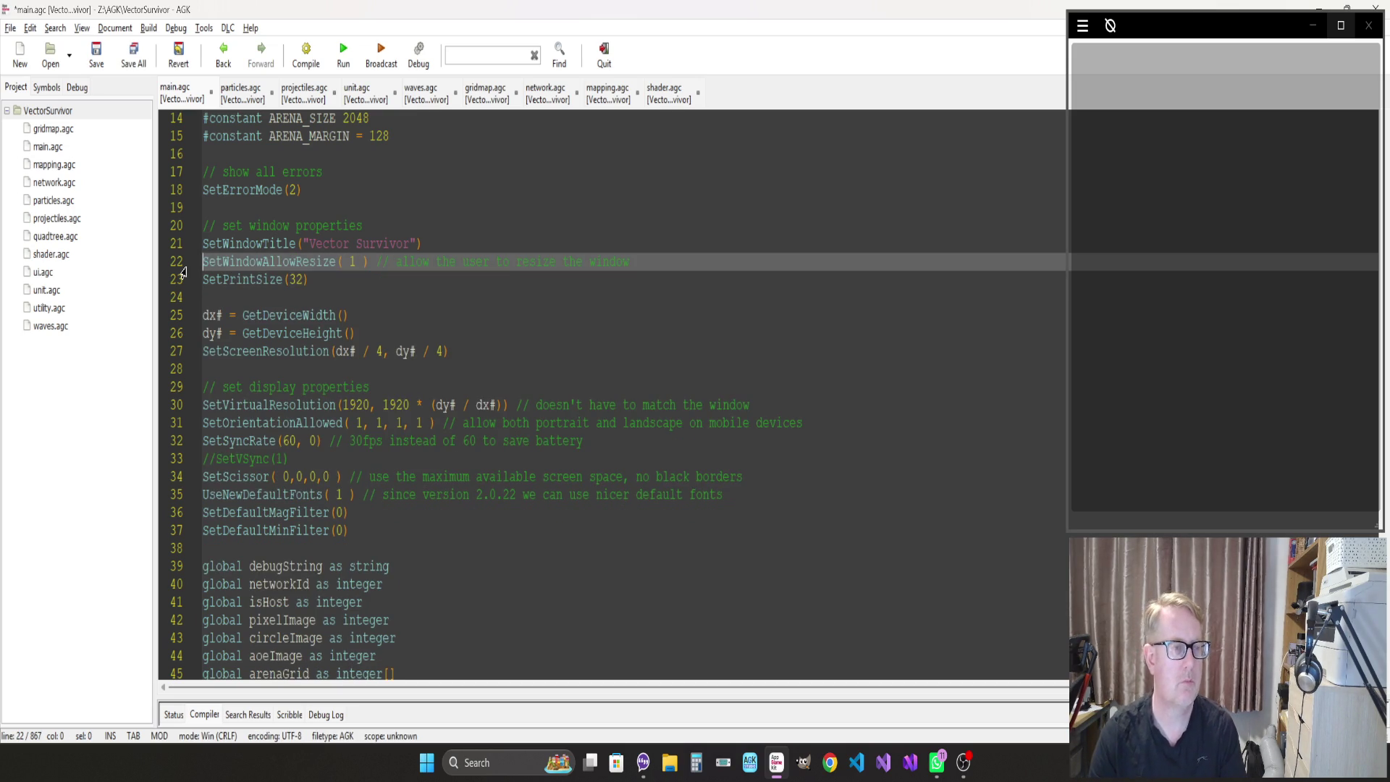
pyautogui.press('Delete')
pyautogui.press('Down')
pyautogui.press('Down')
pyautogui.press('Down')
pyautogui.press('Down')
pyautogui.press('Down')
pyautogui.press('Down')
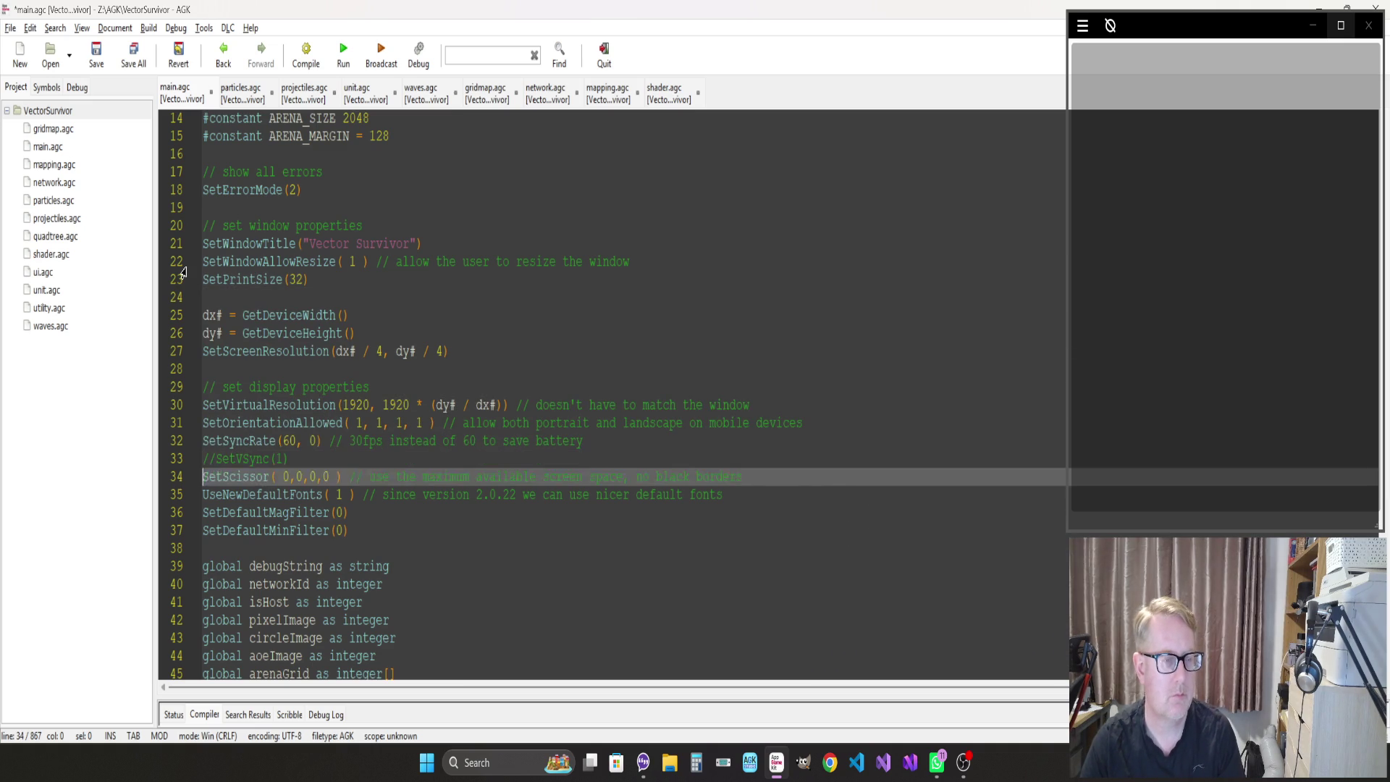
pyautogui.write('SetWindowSize(1920, 1080, 0)')
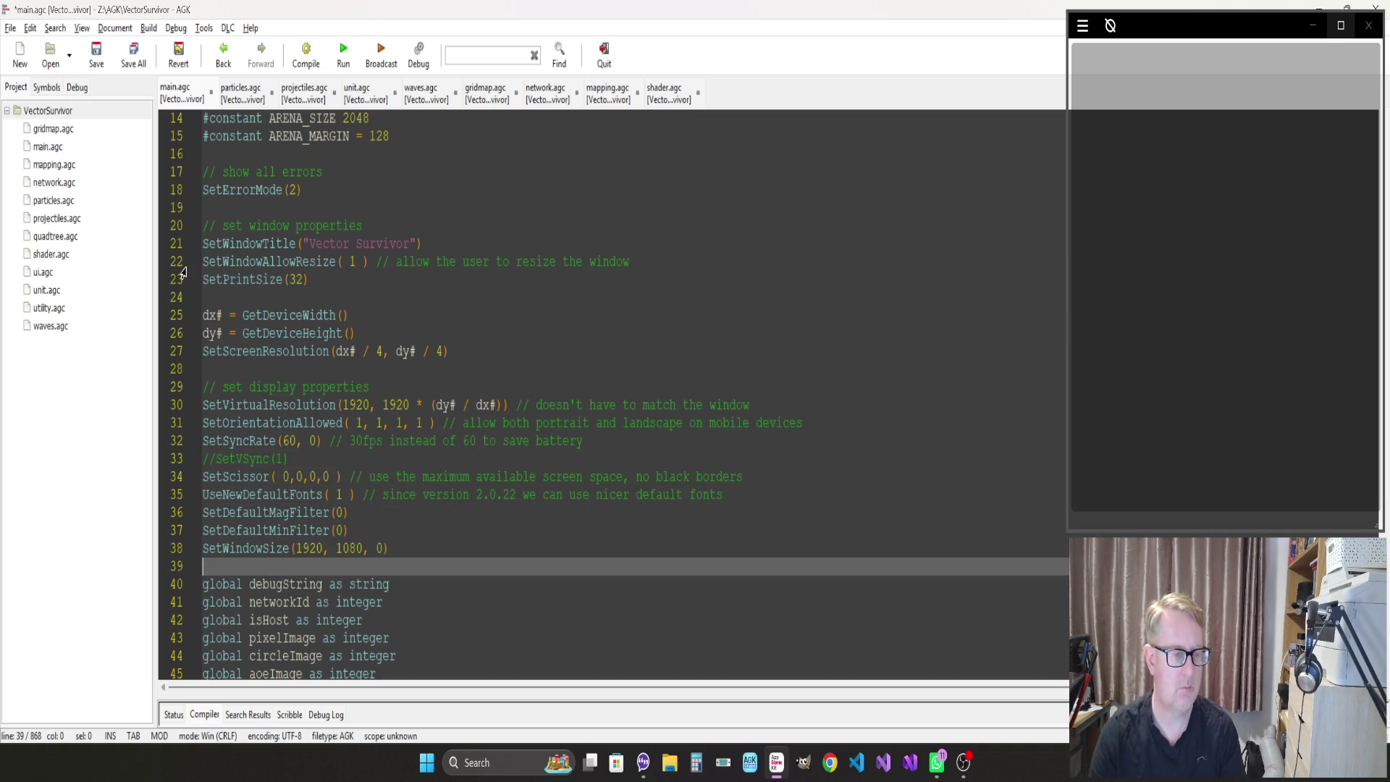
pyautogui.press('Up')
pyautogui.press('Up')
pyautogui.press('Up')
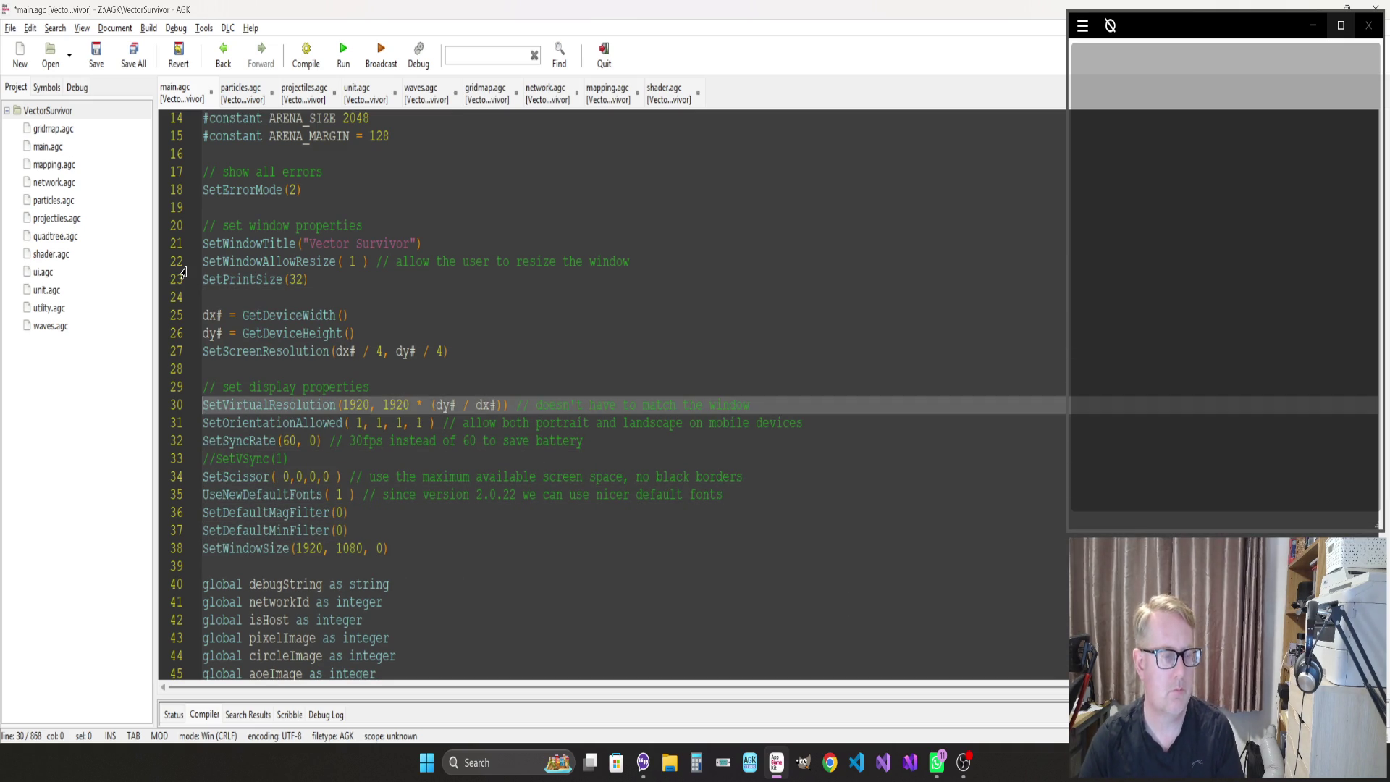
pyautogui.press('F5')
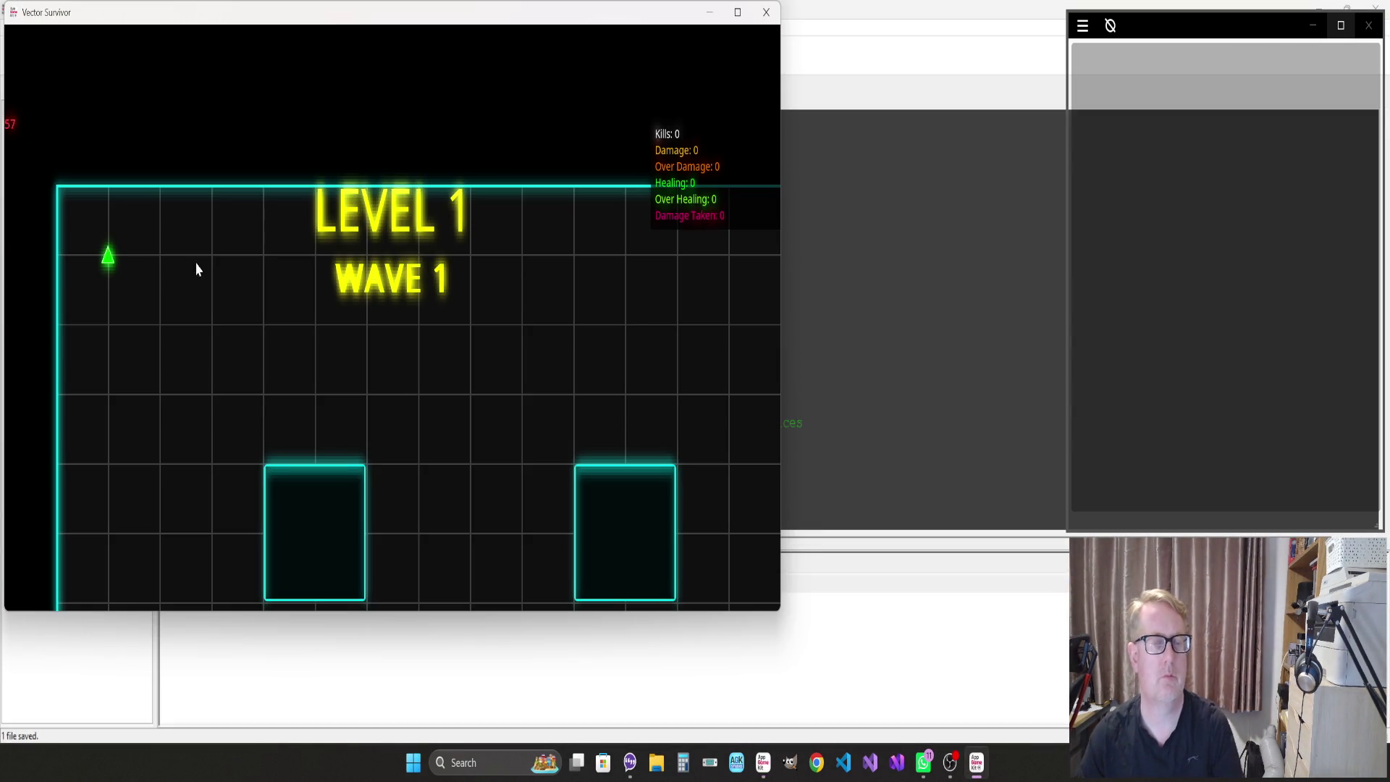
# Make the game full screen and fly the ship around the arena, shooting enemy stars
pyautogui.click(734, 22)
pyautogui.press('d')
pyautogui.press('s')
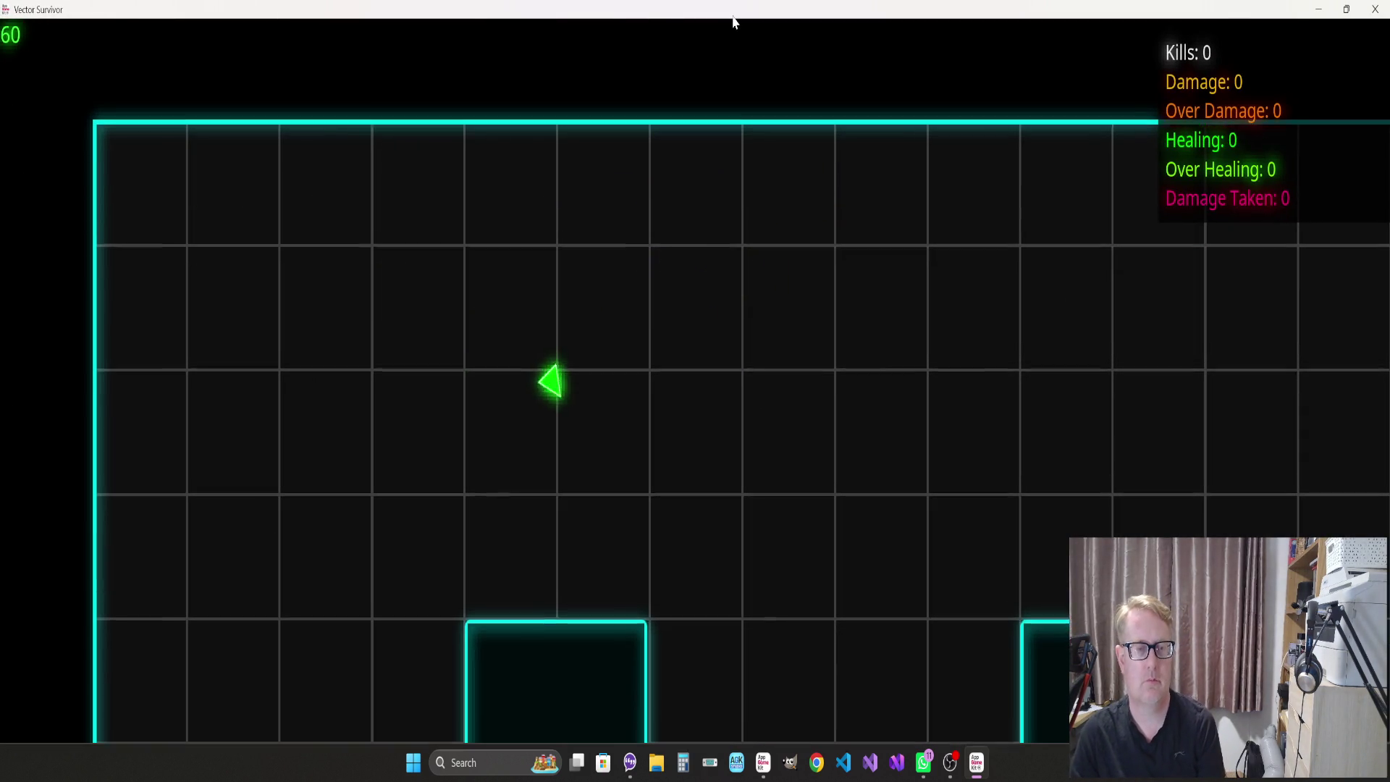
pyautogui.press('s')
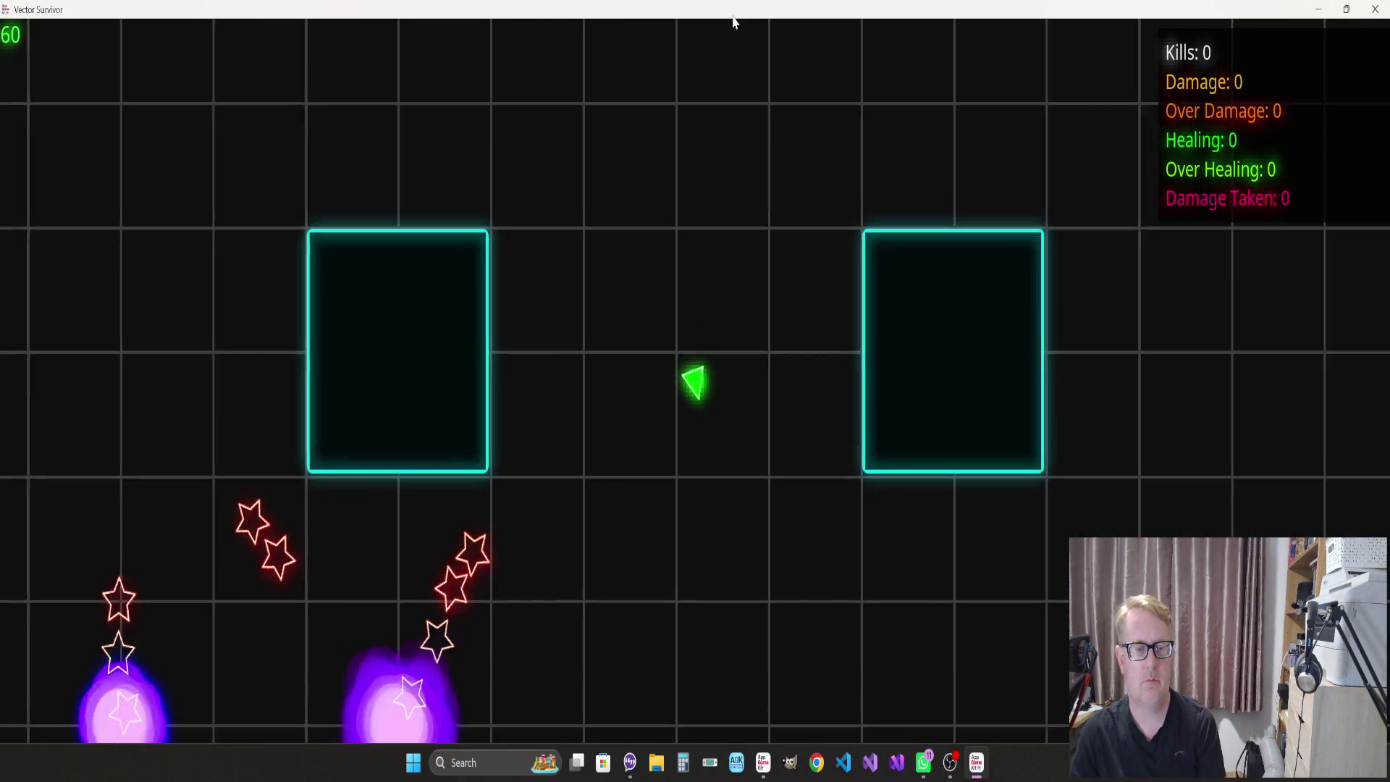
pyautogui.press('s')
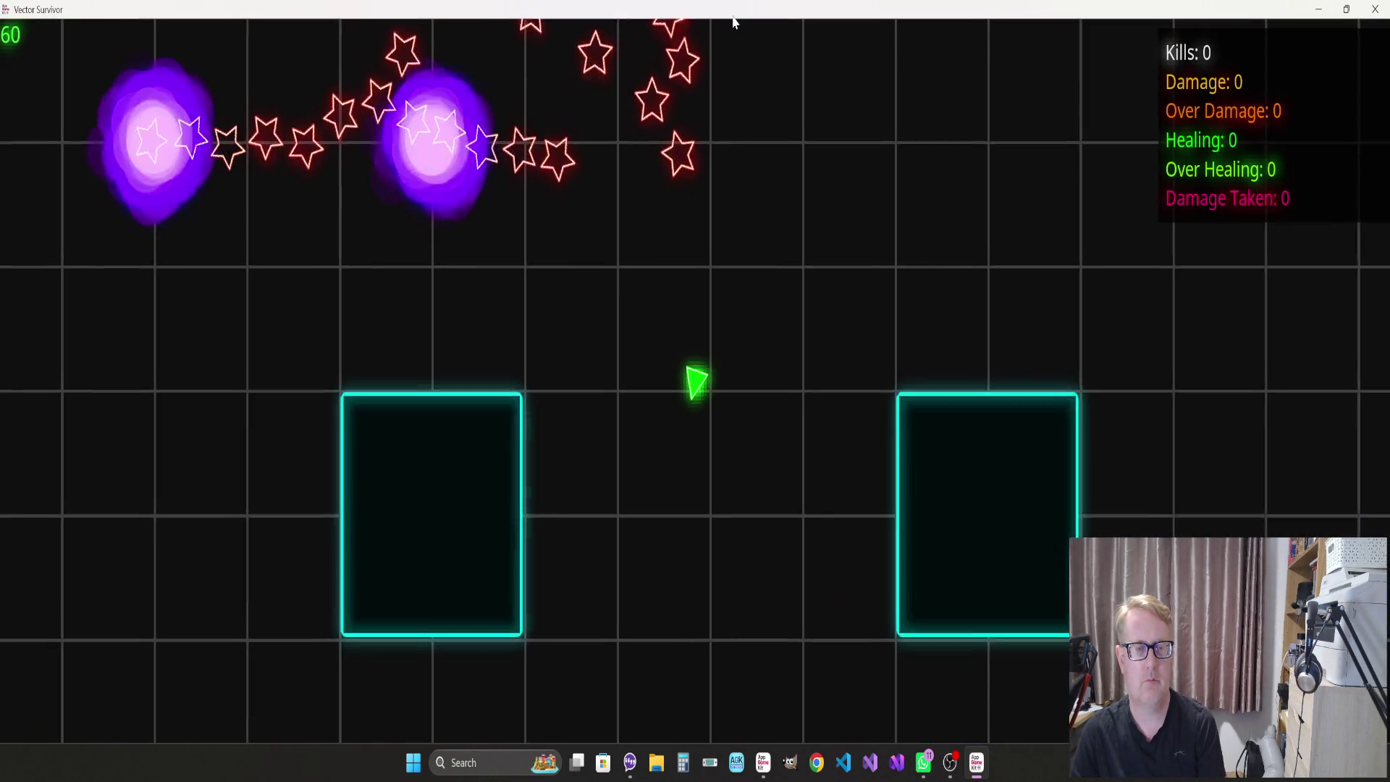
pyautogui.press('w')
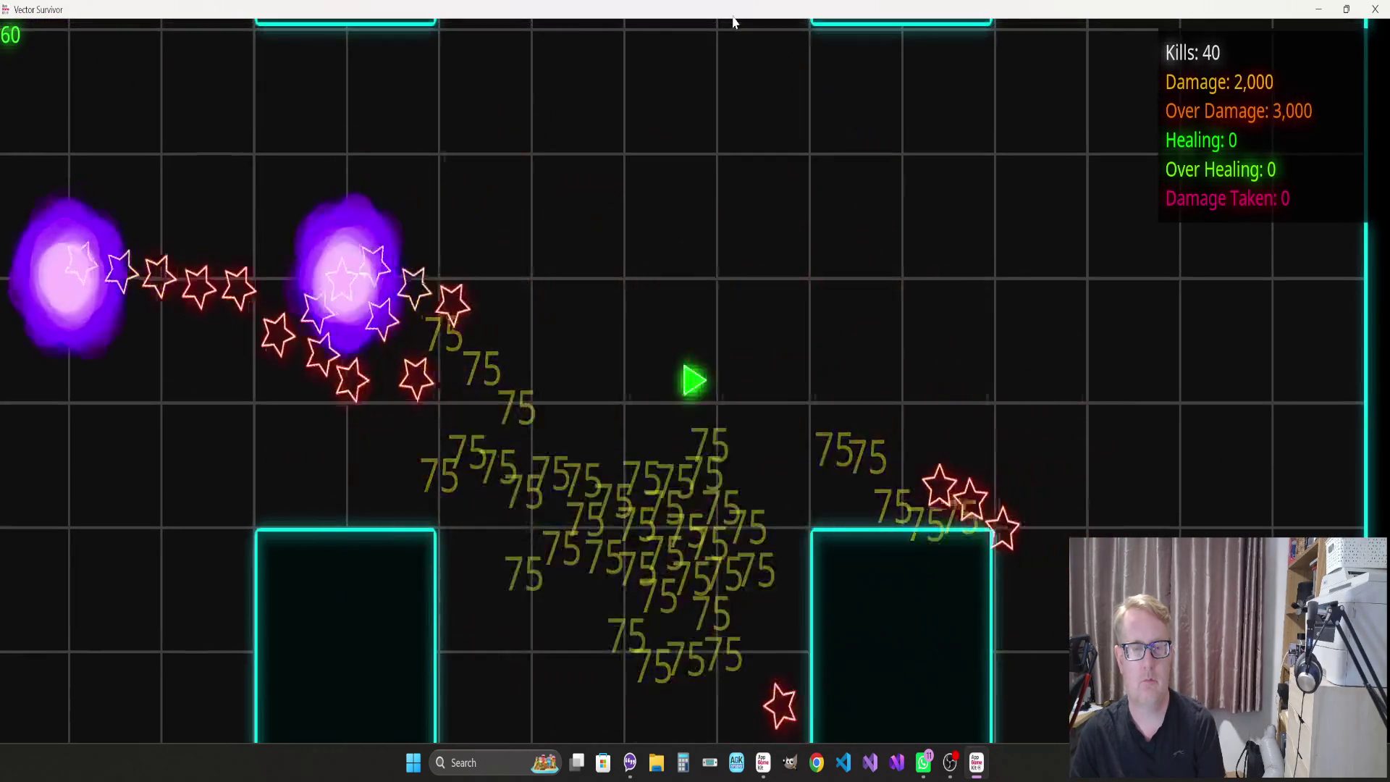
pyautogui.press('w')
pyautogui.press('d')
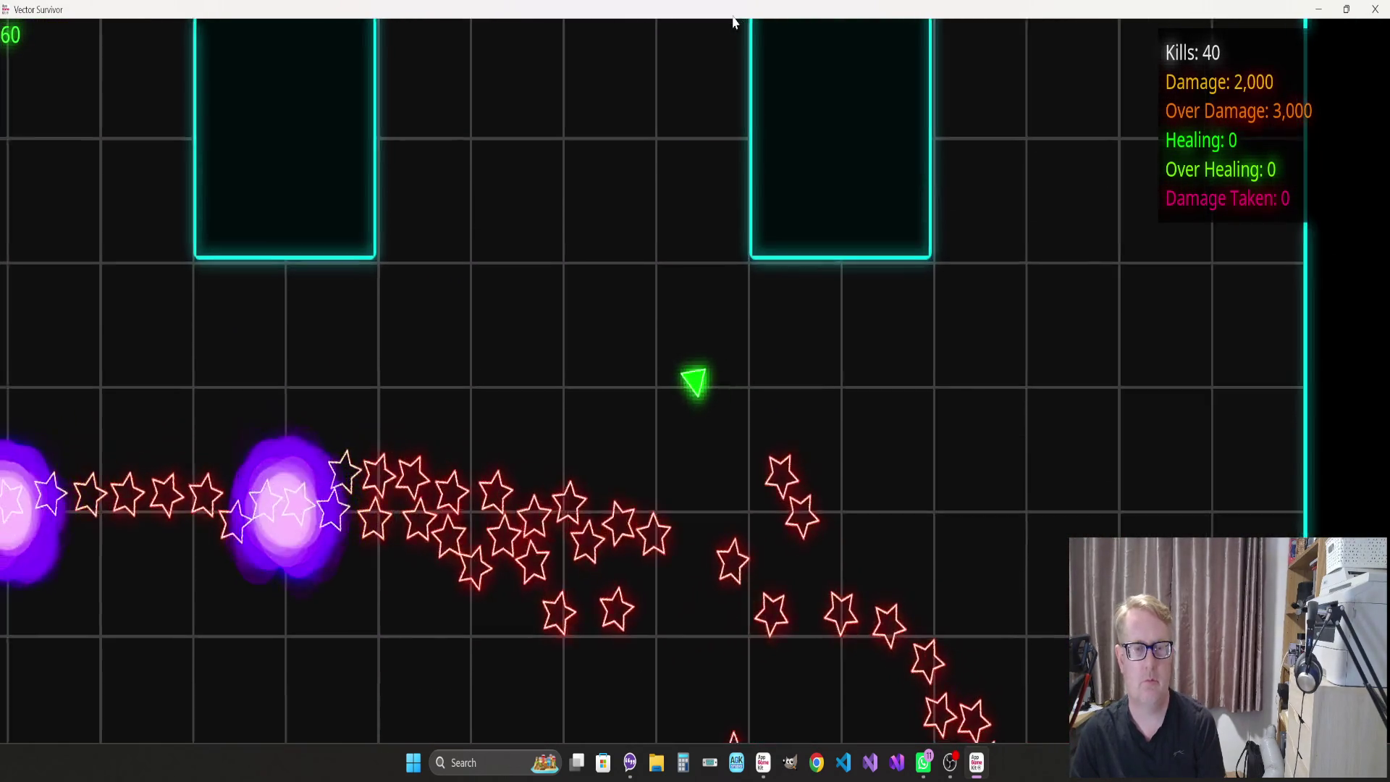
pyautogui.press('s')
pyautogui.press('a')
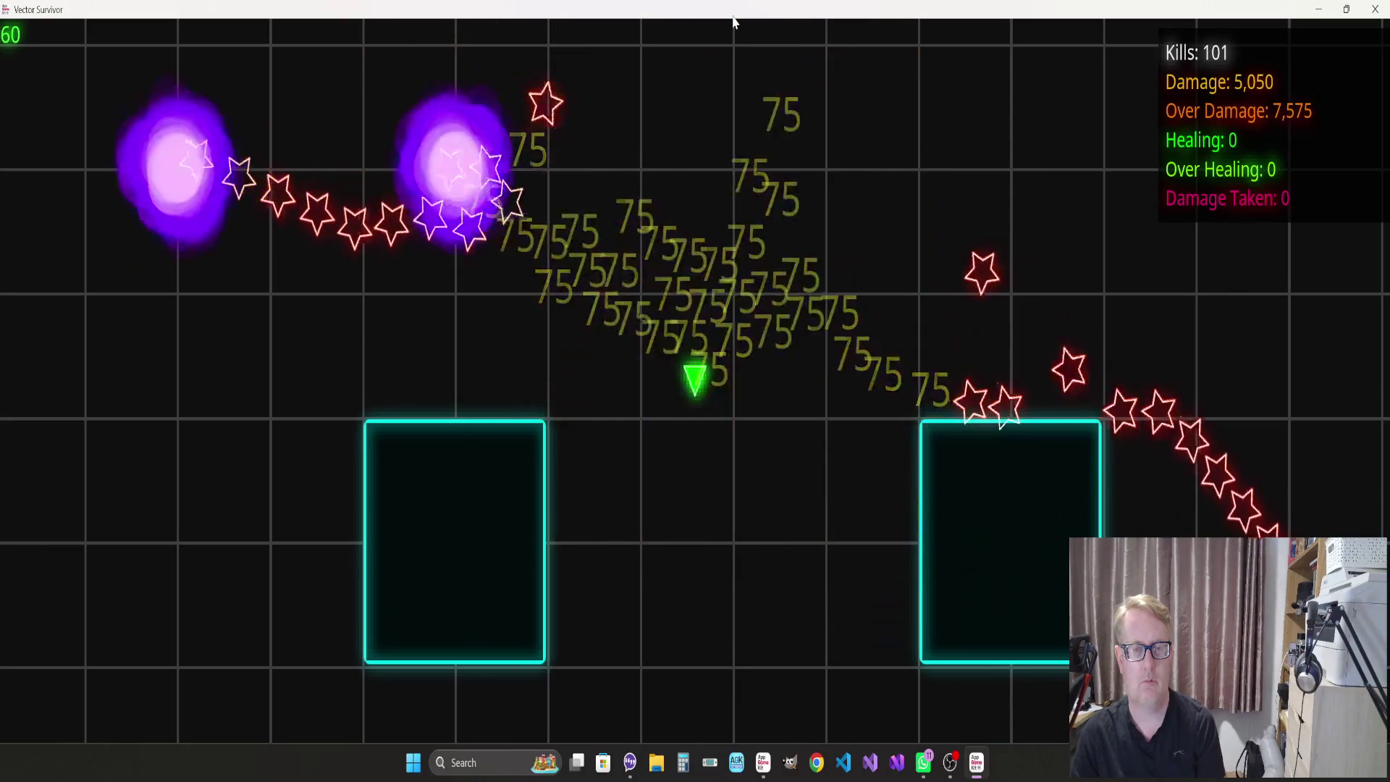
pyautogui.press('w')
pyautogui.press('d')
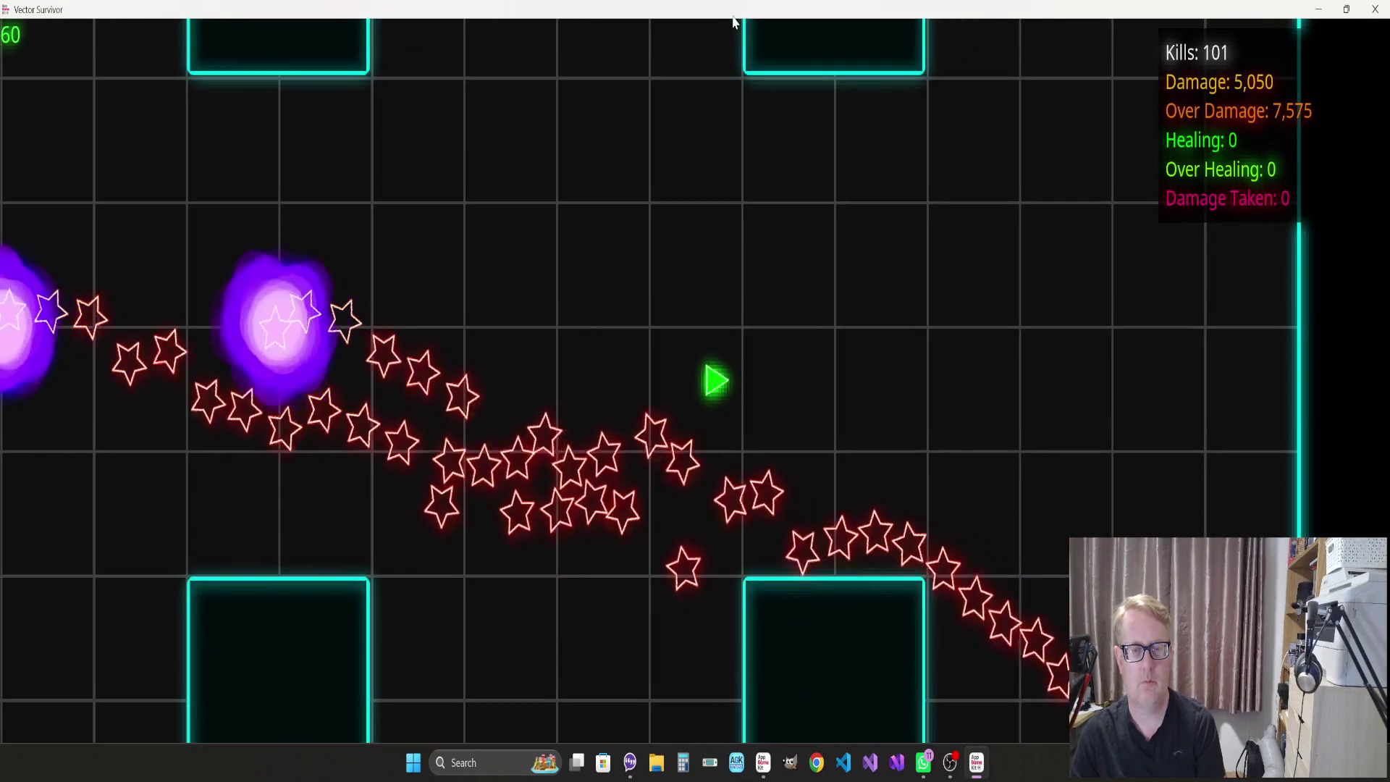
# Clear the star swarm to 231 kills without taking damage, then quit with Escape
pyautogui.press('w')
pyautogui.press('a')
pyautogui.press('w')
pyautogui.press('a')
pyautogui.press('s')
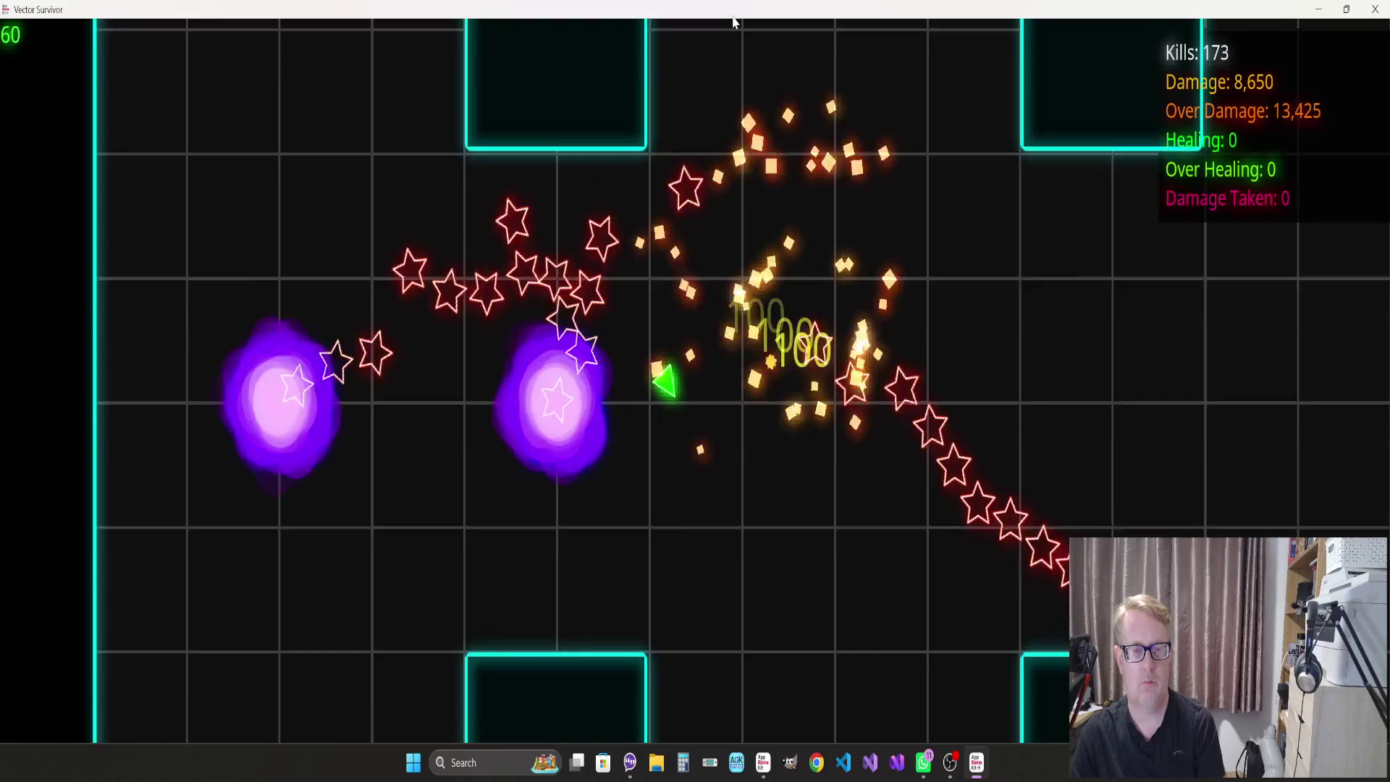
pyautogui.press('d')
pyautogui.press('w')
pyautogui.press('d')
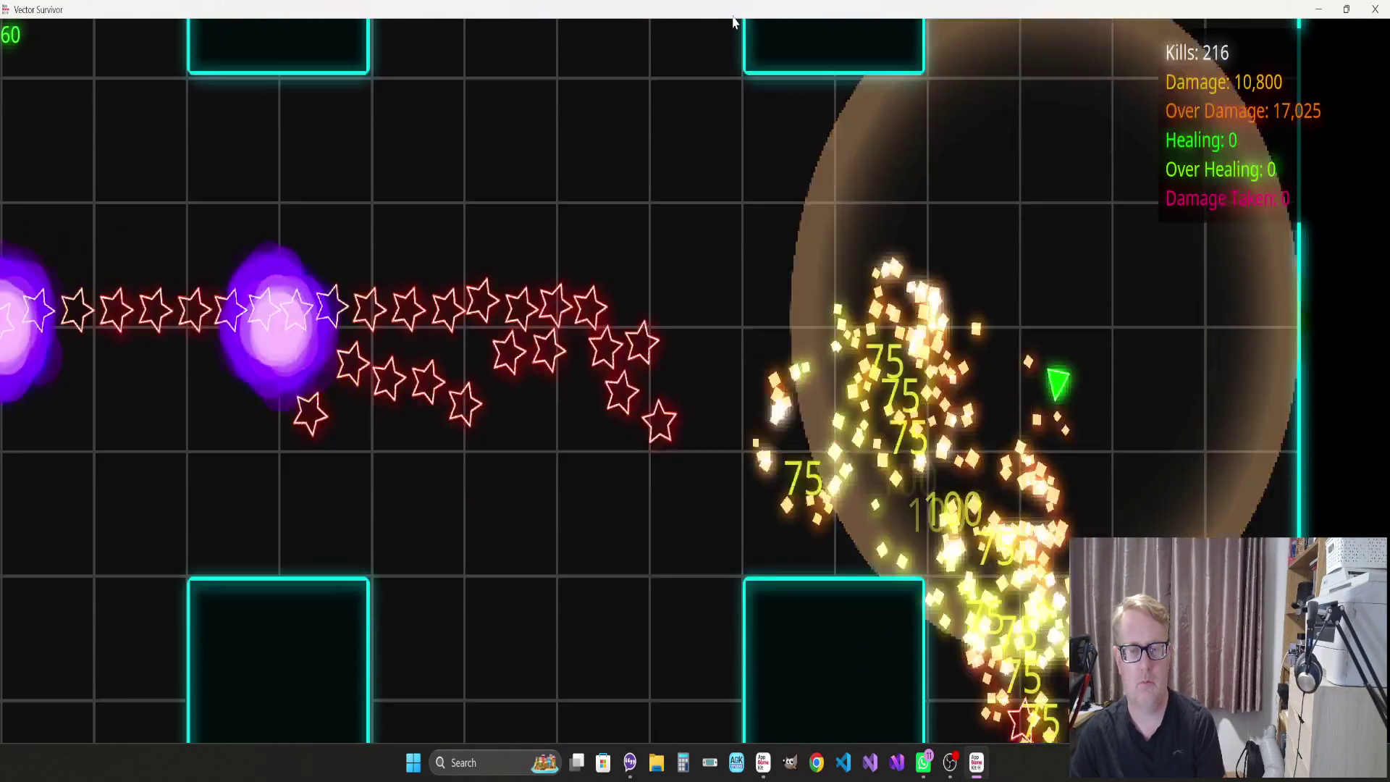
pyautogui.press('s')
pyautogui.press('d')
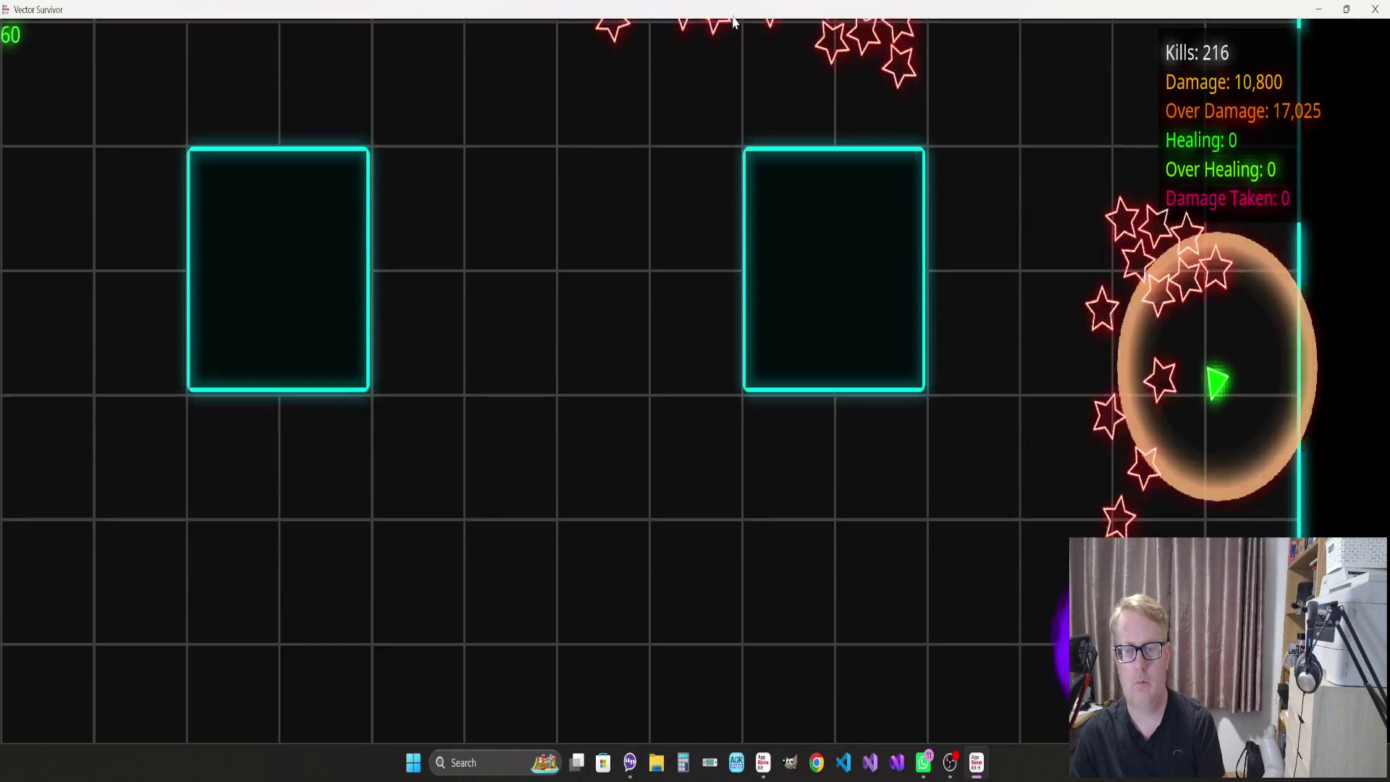
pyautogui.press('s')
pyautogui.press('a')
pyautogui.press('Escape')
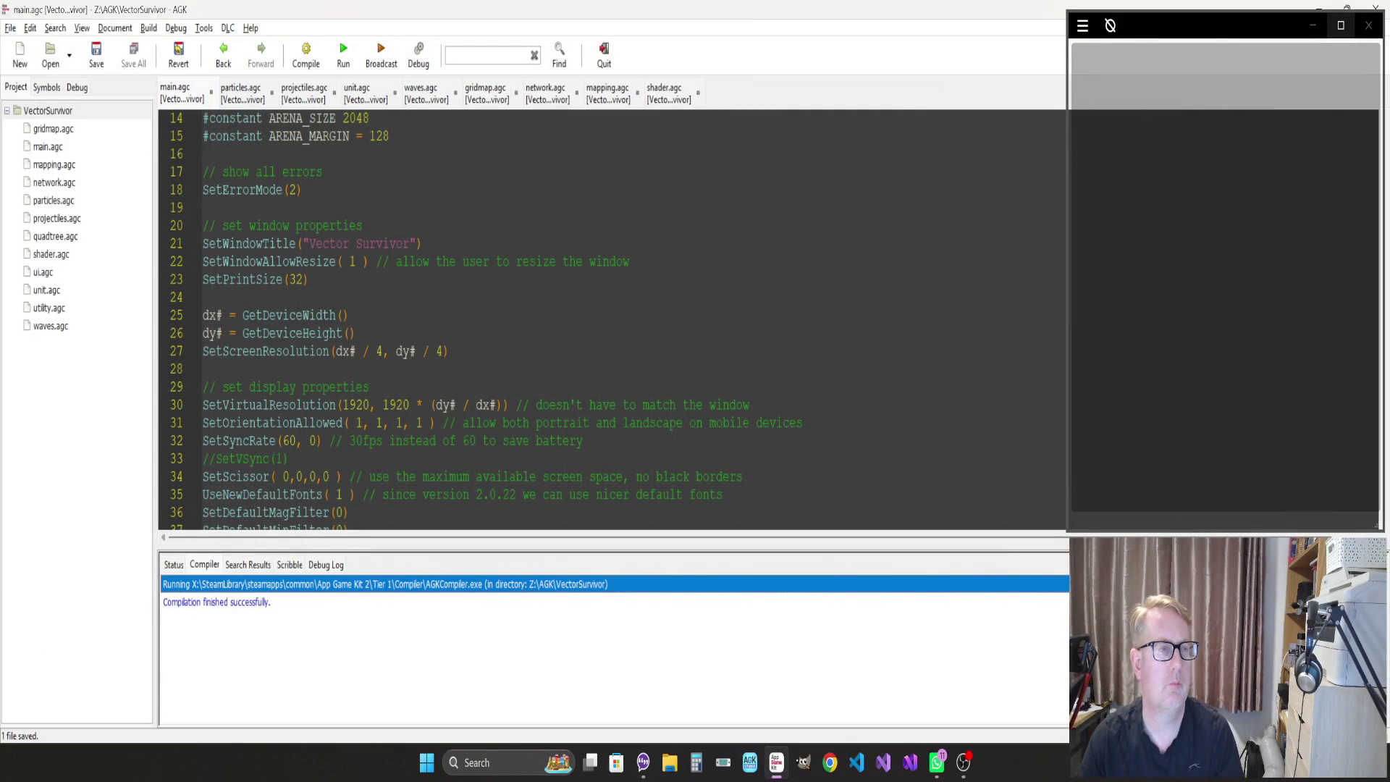
# Switch to particles.agc and scroll through CreateExplosionParticle, CreatePortalParticle and UpdateAllParticles
pyautogui.click(243, 88)
pyautogui.click(255, 280)
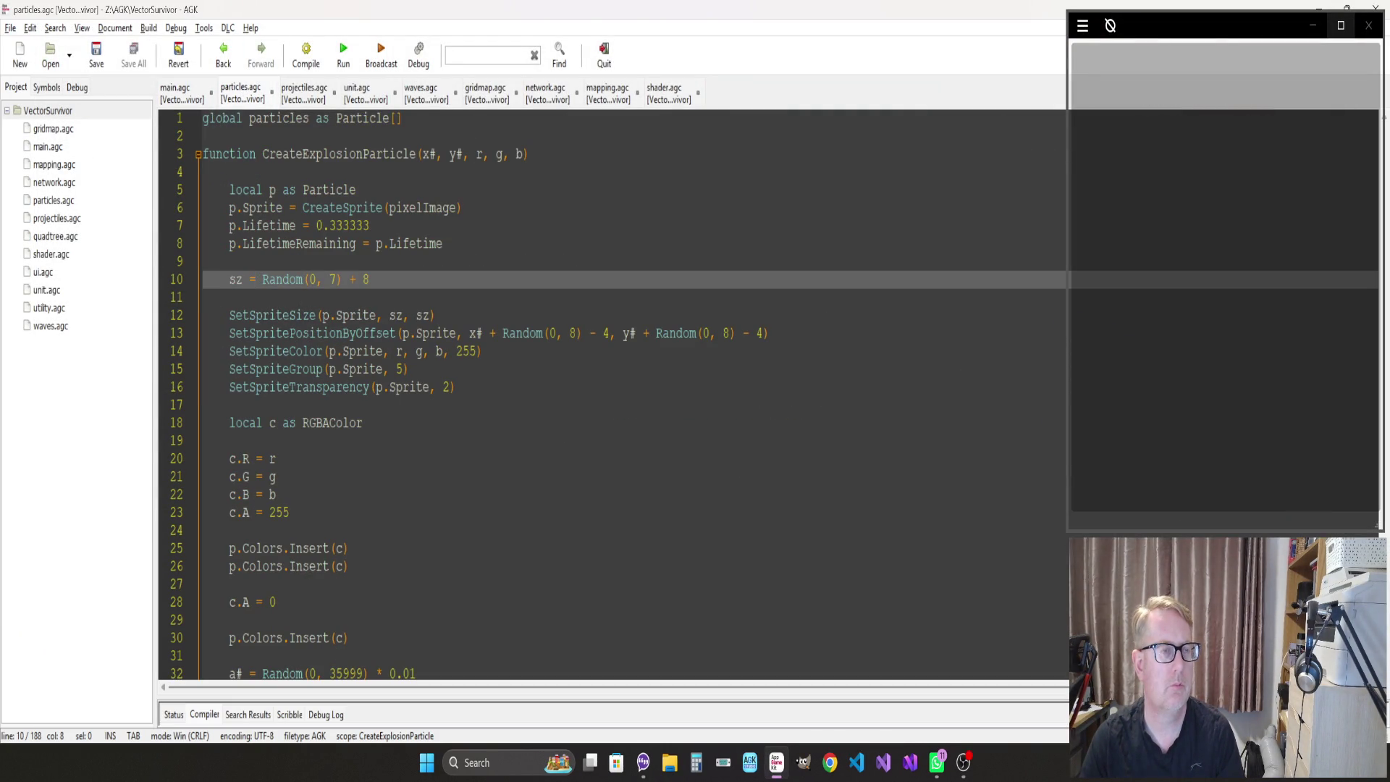
pyautogui.scroll(-10, 612, 394)
pyautogui.scroll(5, 613, 395)
pyautogui.scroll(4, 612, 394)
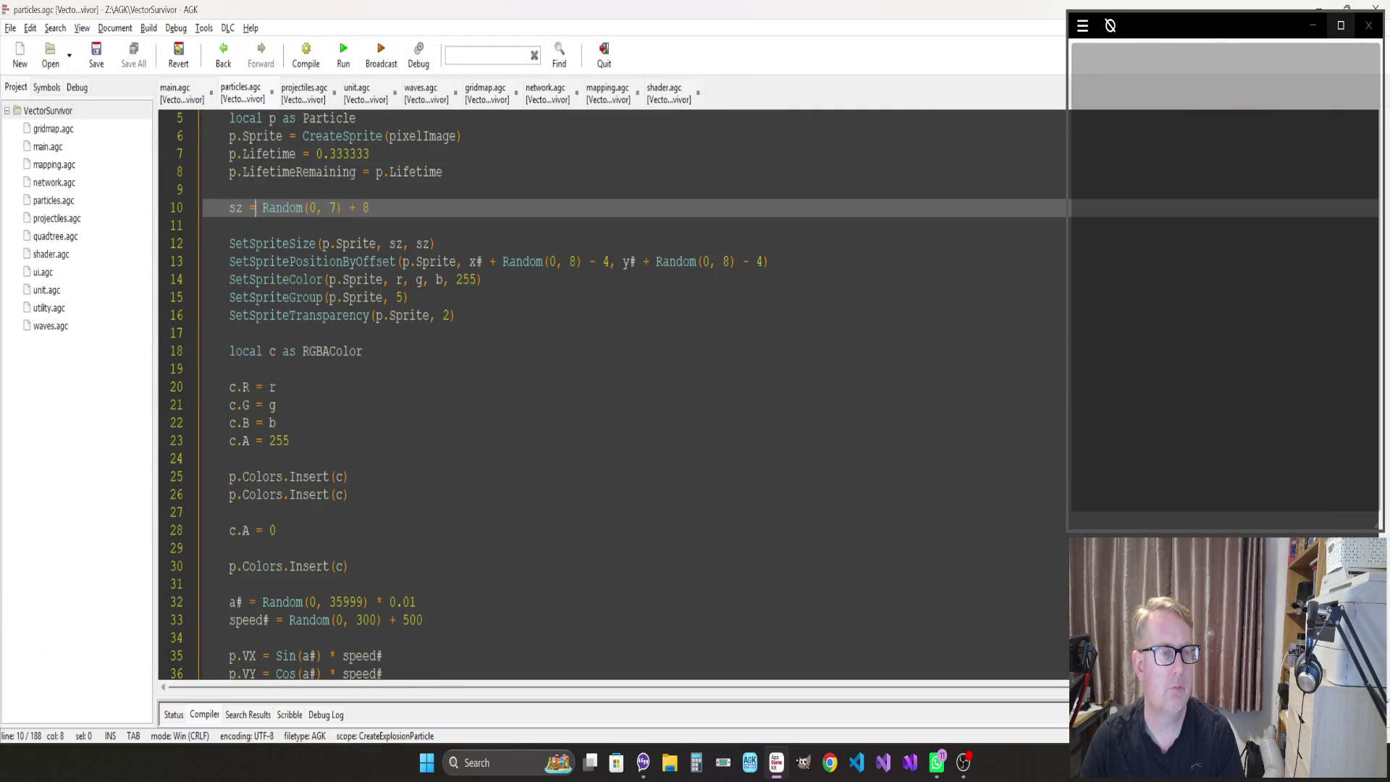
pyautogui.scroll(2, 612, 395)
pyautogui.scroll(-7, 612, 394)
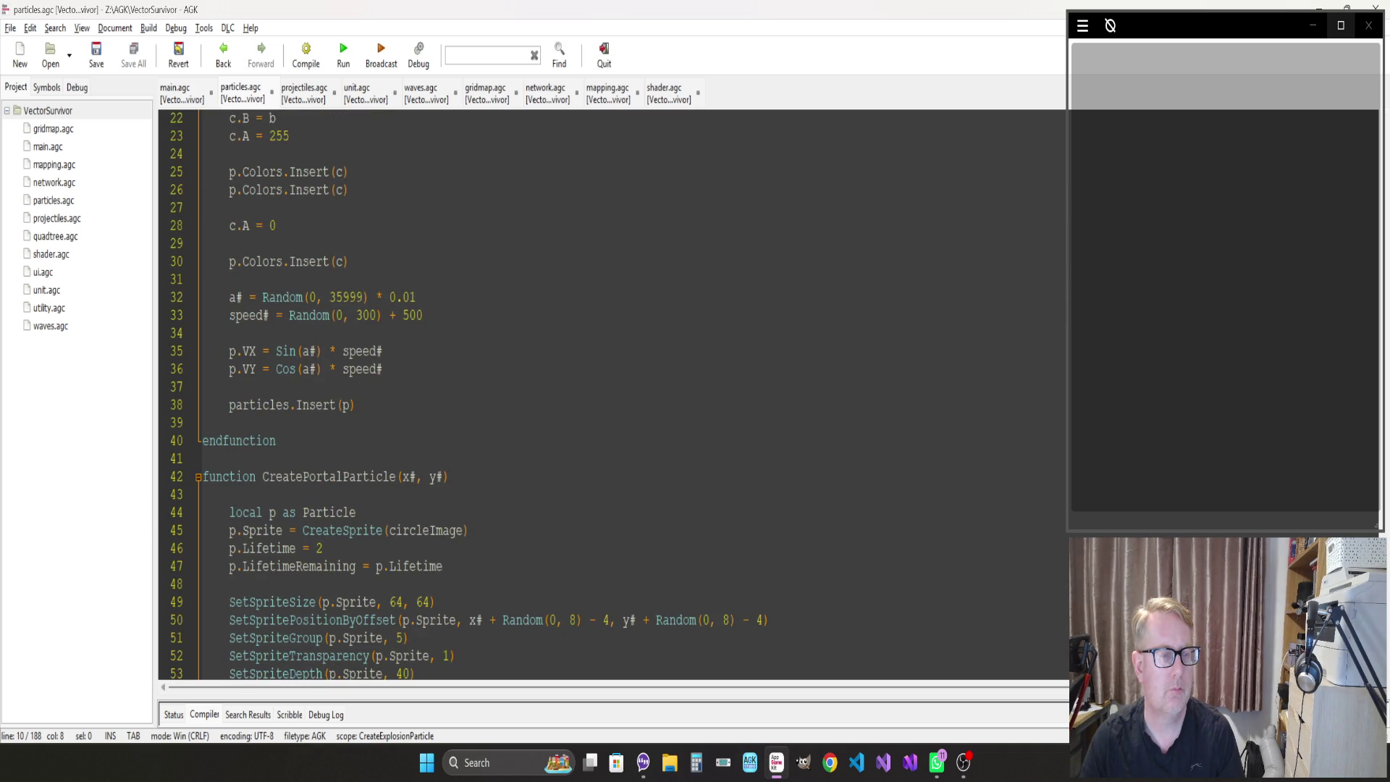
pyautogui.scroll(-7, 613, 395)
pyautogui.scroll(-4, 612, 394)
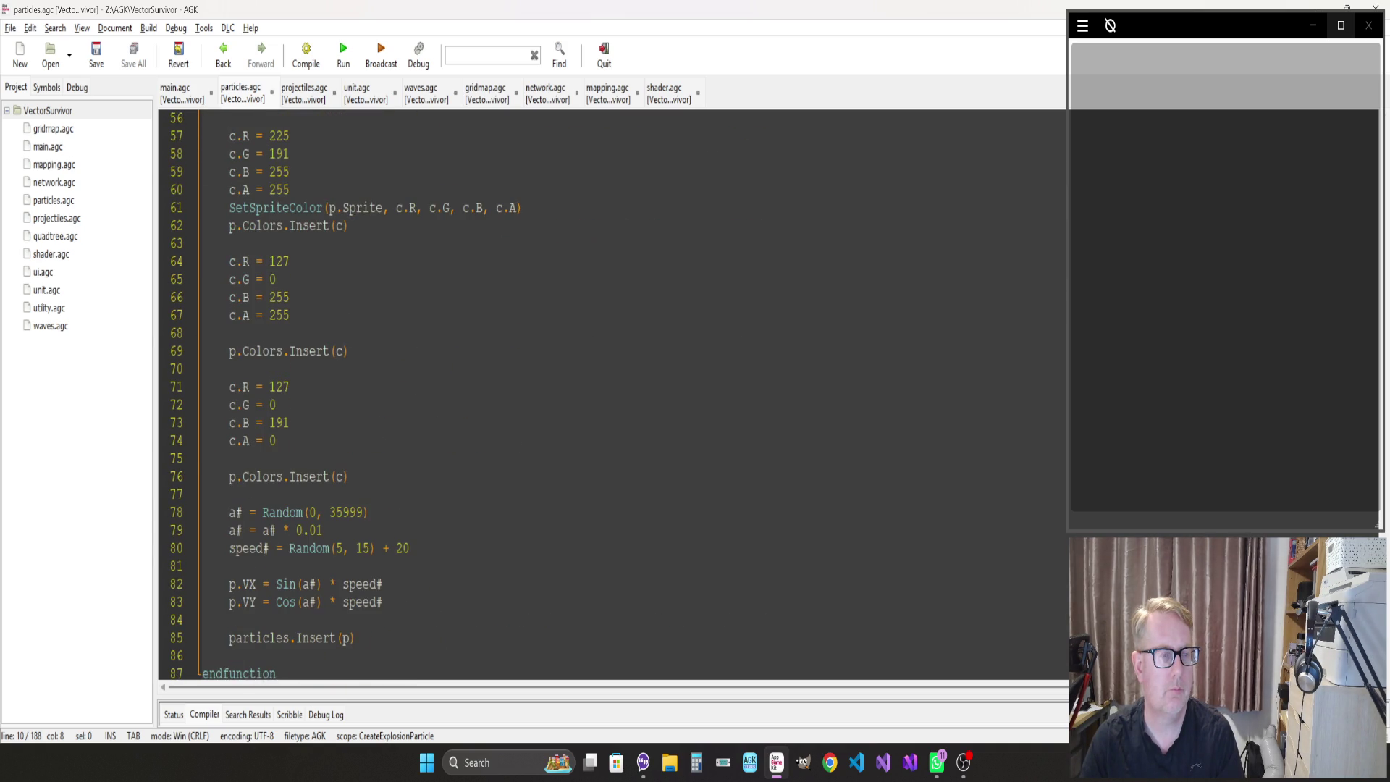
pyautogui.scroll(-9, 613, 395)
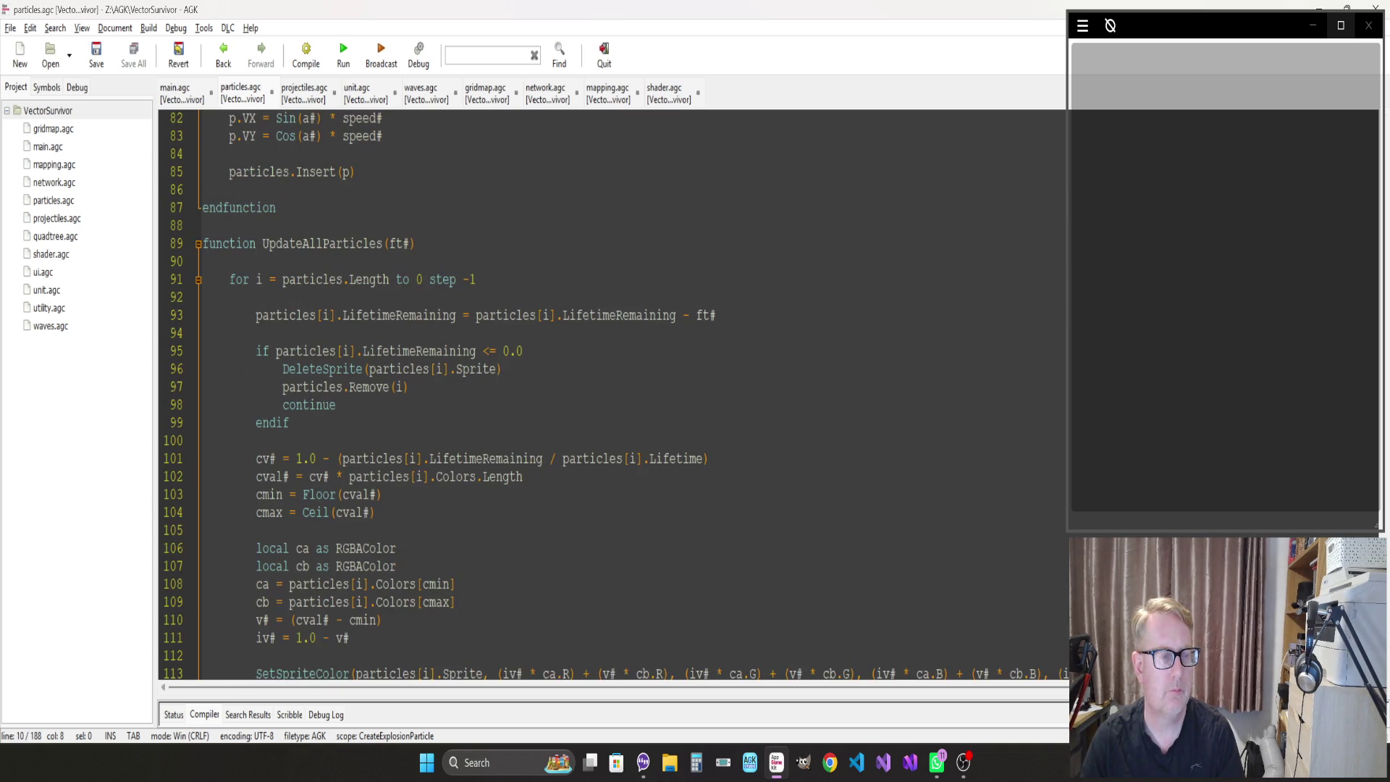
pyautogui.scroll(-7, 613, 395)
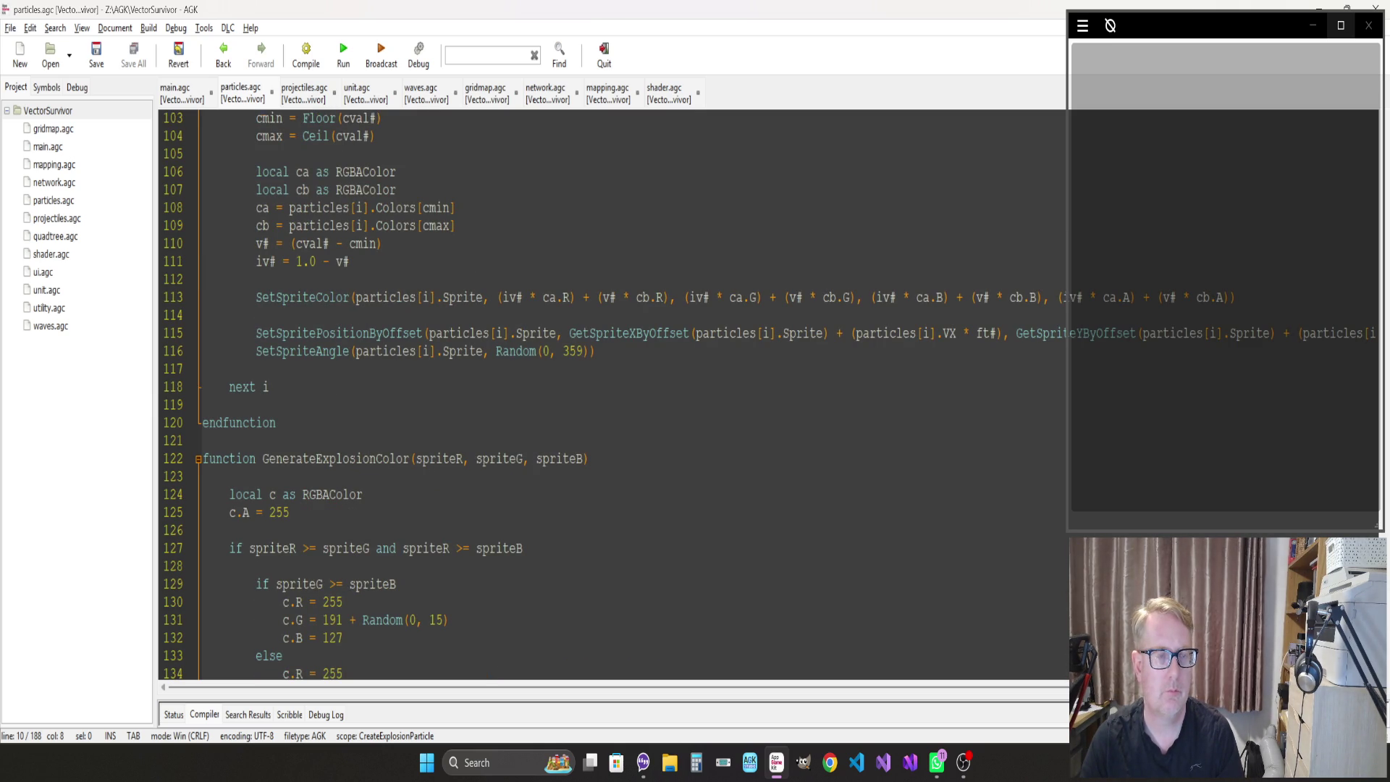
# Return to CreateExplosionParticle's colour code and place the caret at the end of c.R = r
pyautogui.click(255, 279)
pyautogui.scroll(10, 612, 395)
pyautogui.scroll(20, 613, 395)
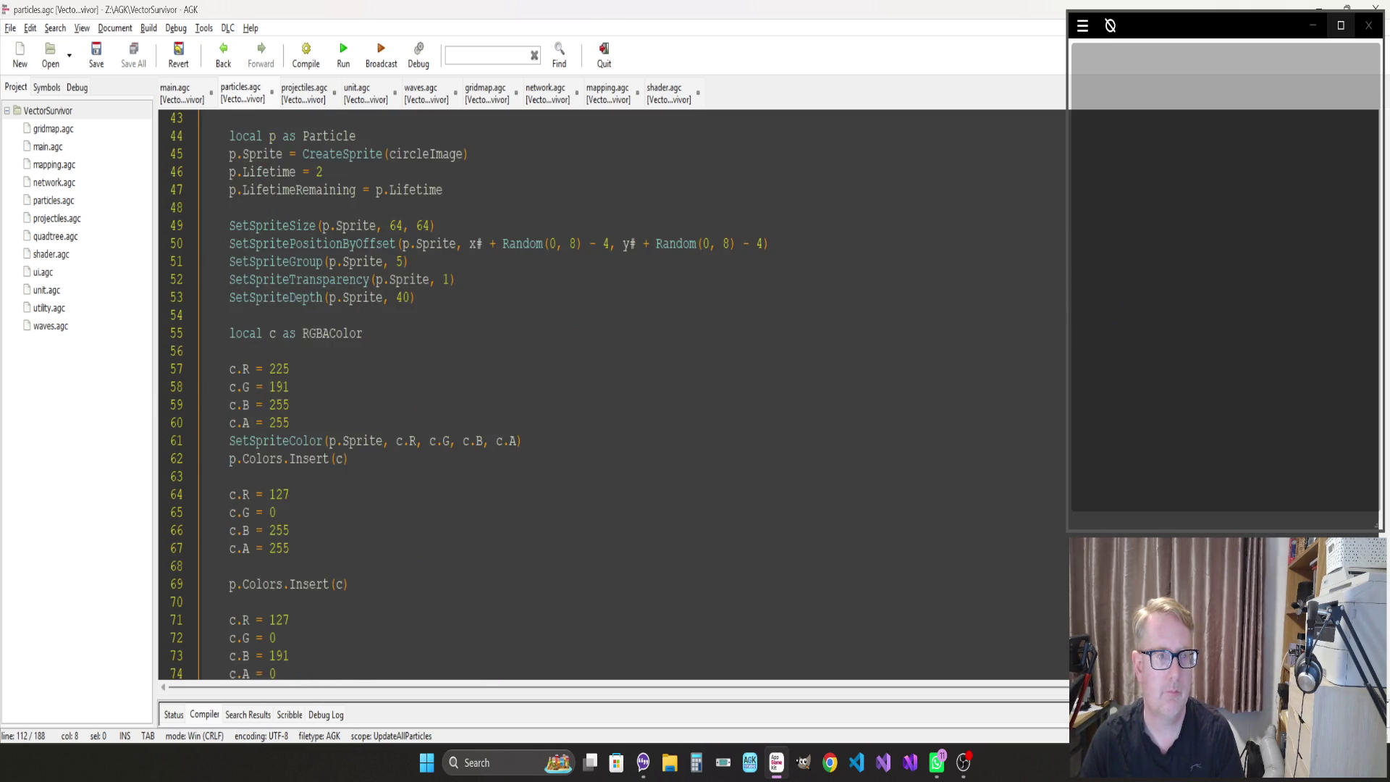
pyautogui.scroll(-7, 612, 394)
pyautogui.scroll(4, 613, 395)
pyautogui.click(275, 297)
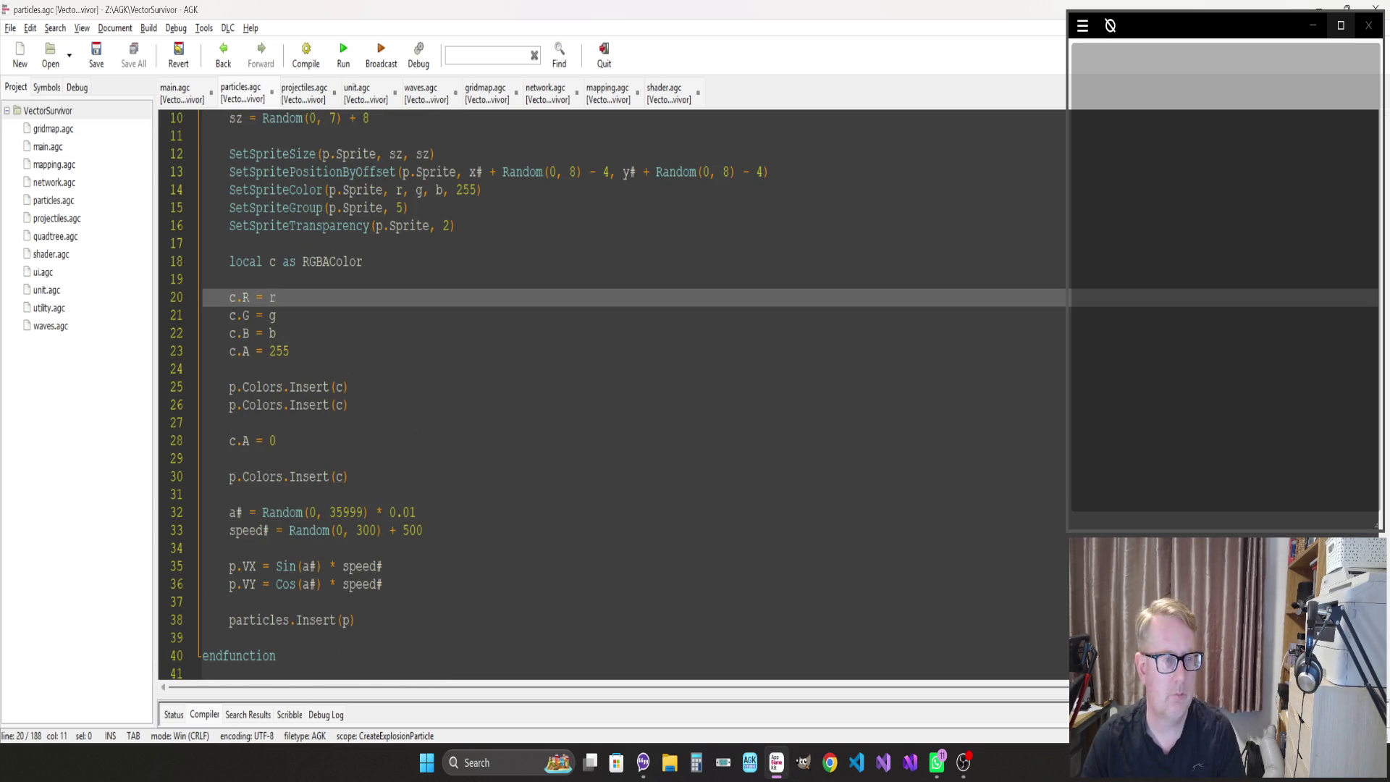
# Copy the four colour component lines (20–23) over the c.A = 0 line
pyautogui.click(276, 441)
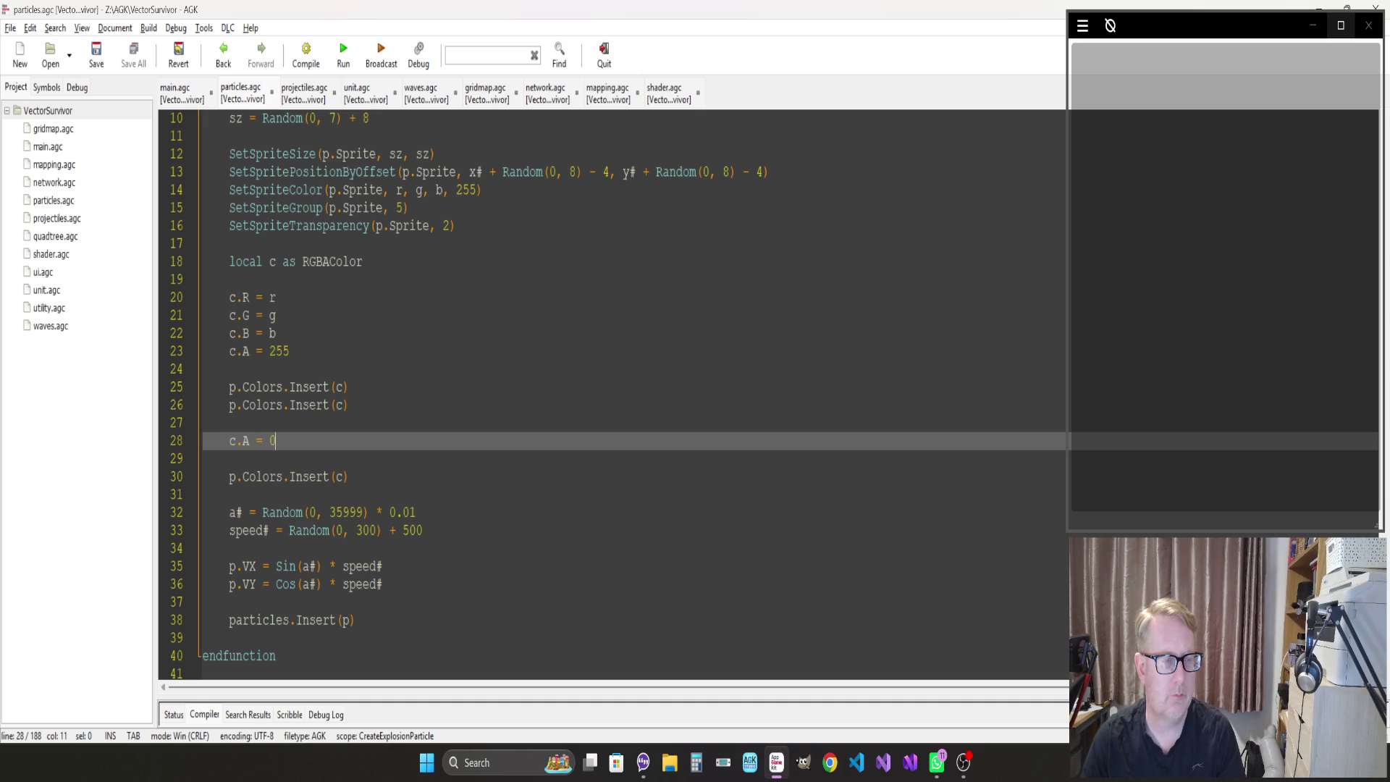
pyautogui.moveTo(289, 351); pyautogui.dragTo(204, 297)
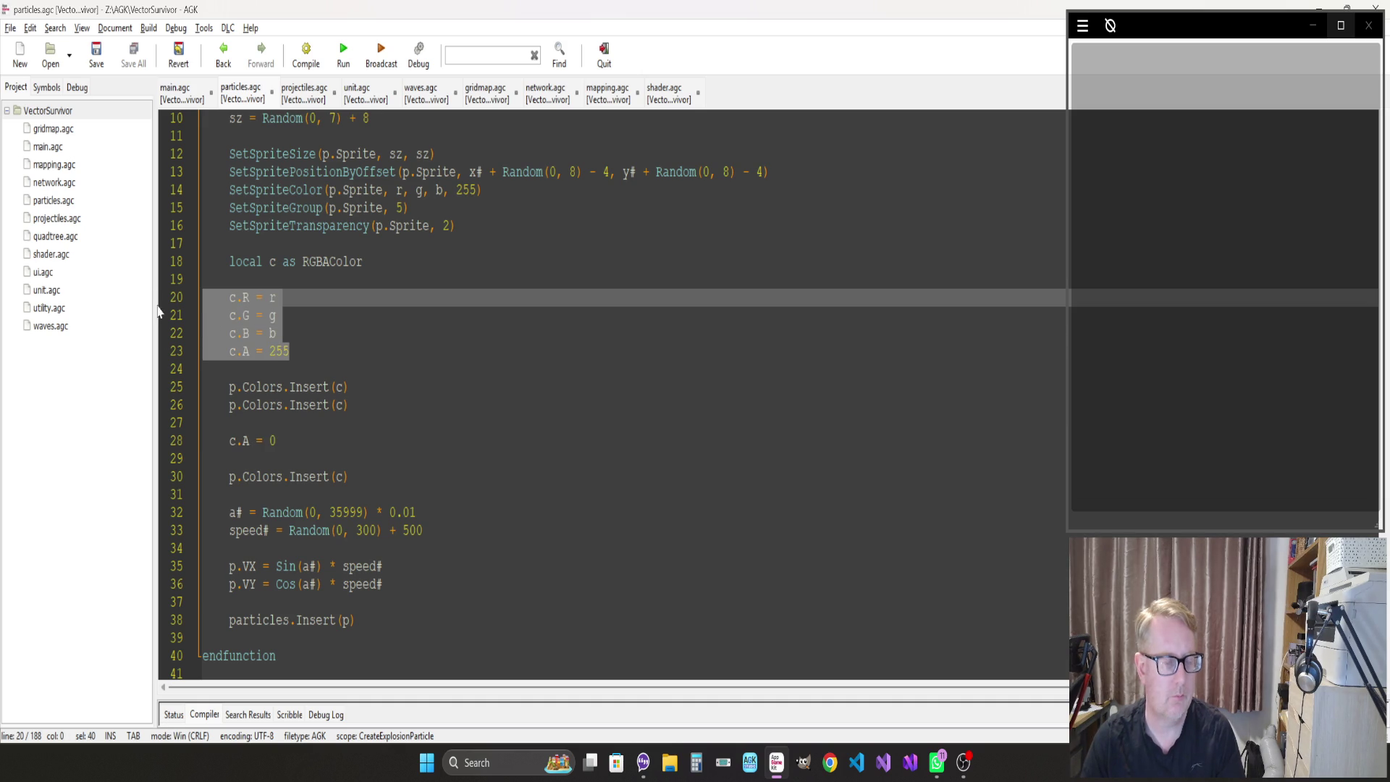
pyautogui.hotkey('ctrl', 'c')
pyautogui.click(276, 441)
pyautogui.moveTo(276, 441); pyautogui.dragTo(204, 441)
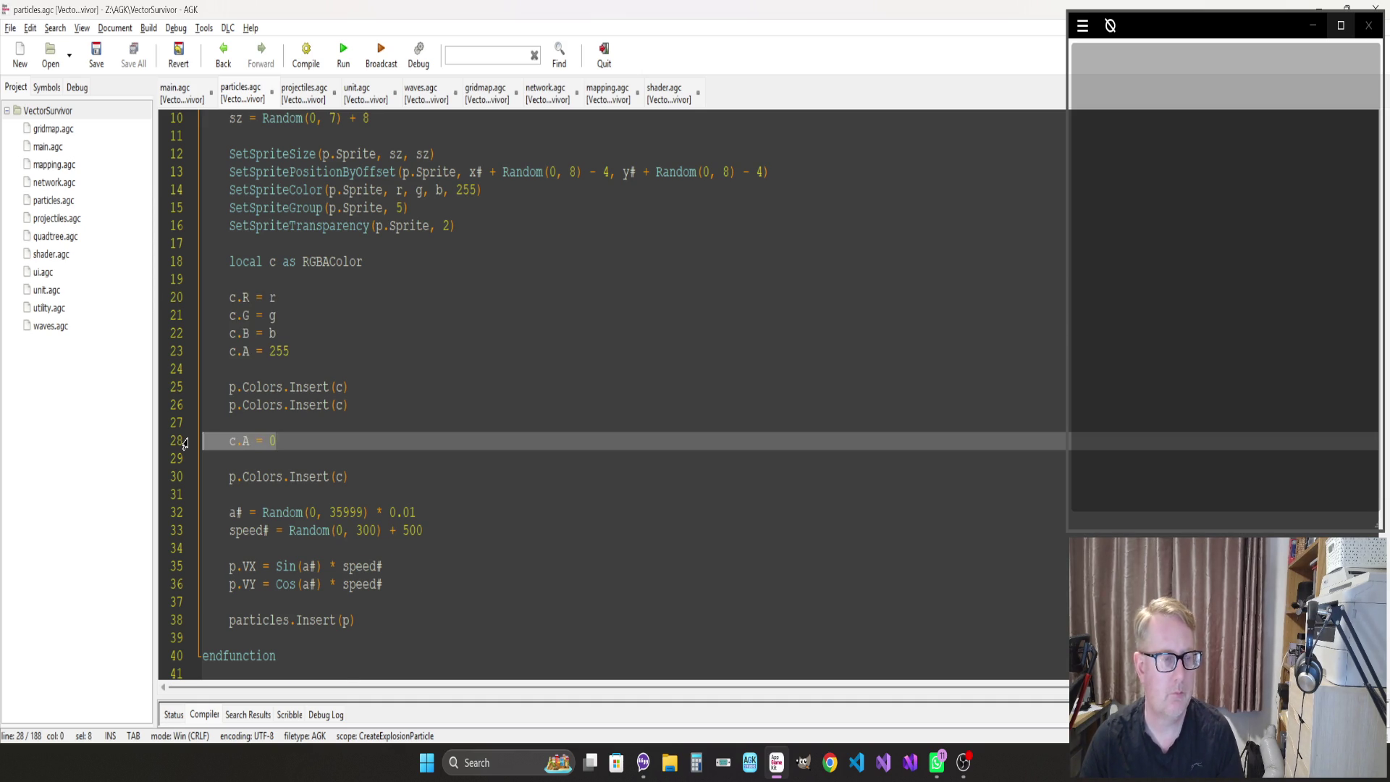
pyautogui.hotkey('ctrl', 'v')
# Edit the pasted lines, changing the red value to 0 and trimming the blue value
pyautogui.click(275, 441)
pyautogui.press('BackSpace')
pyautogui.write('0')
pyautogui.press('Down')
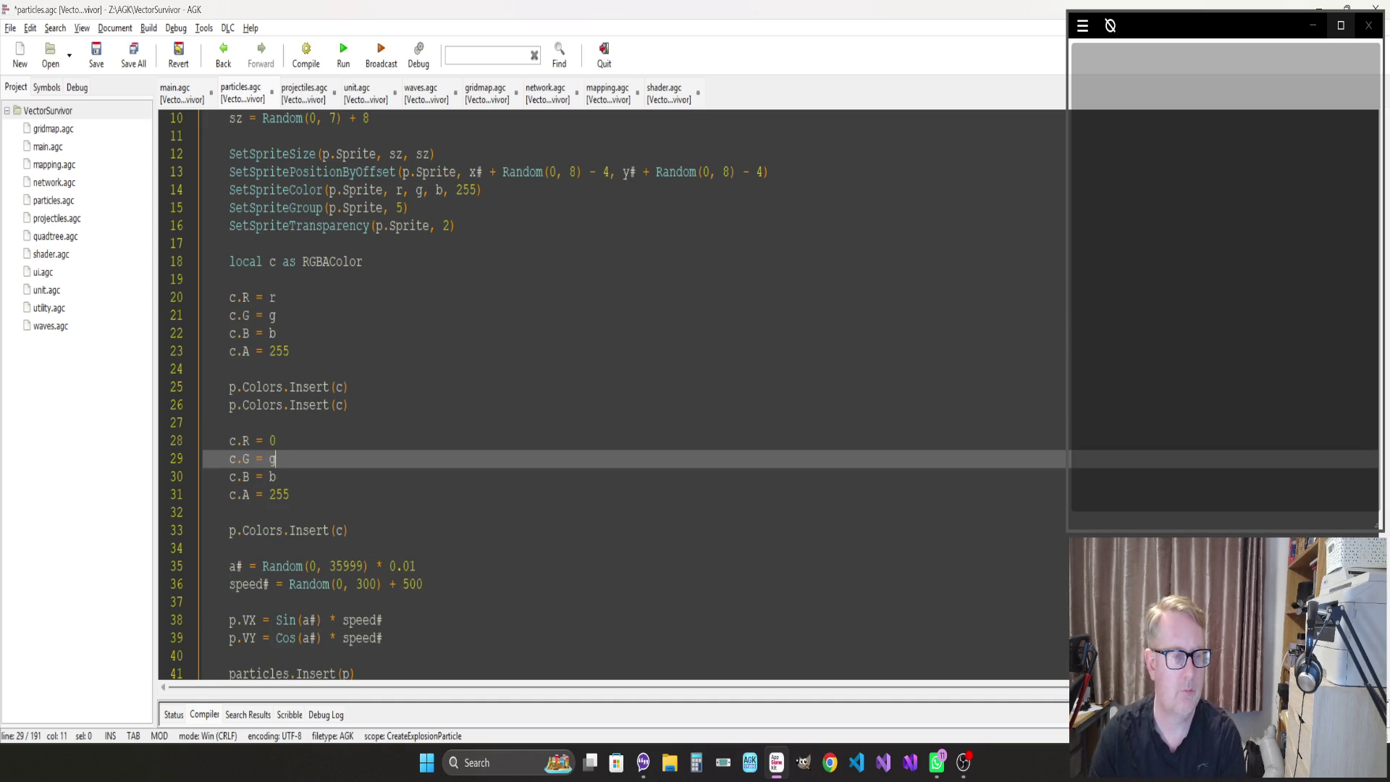
pyautogui.press('Down')
pyautogui.press('BackSpace')
# Save and run the game with F5, maximise its window and start moving
pyautogui.press('F5')
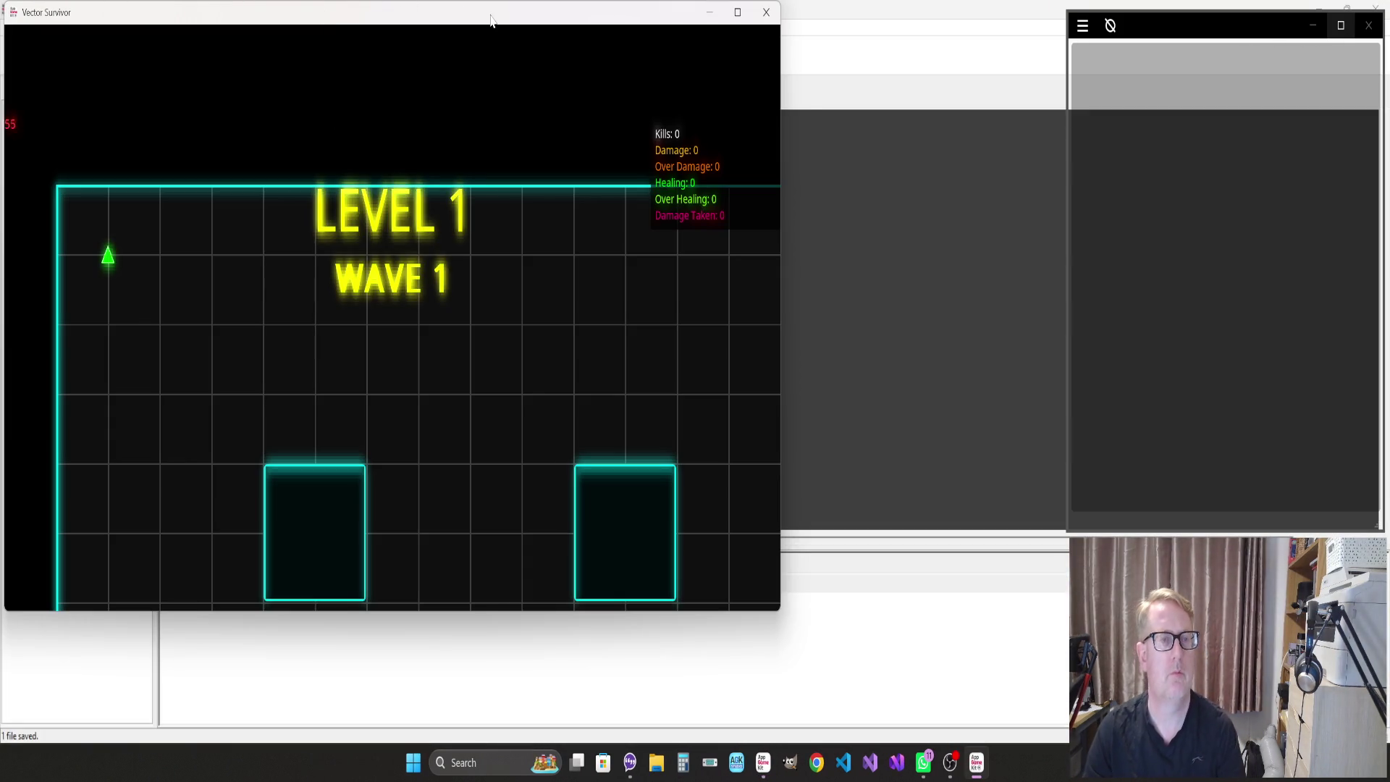
pyautogui.doubleClick(490, 19)
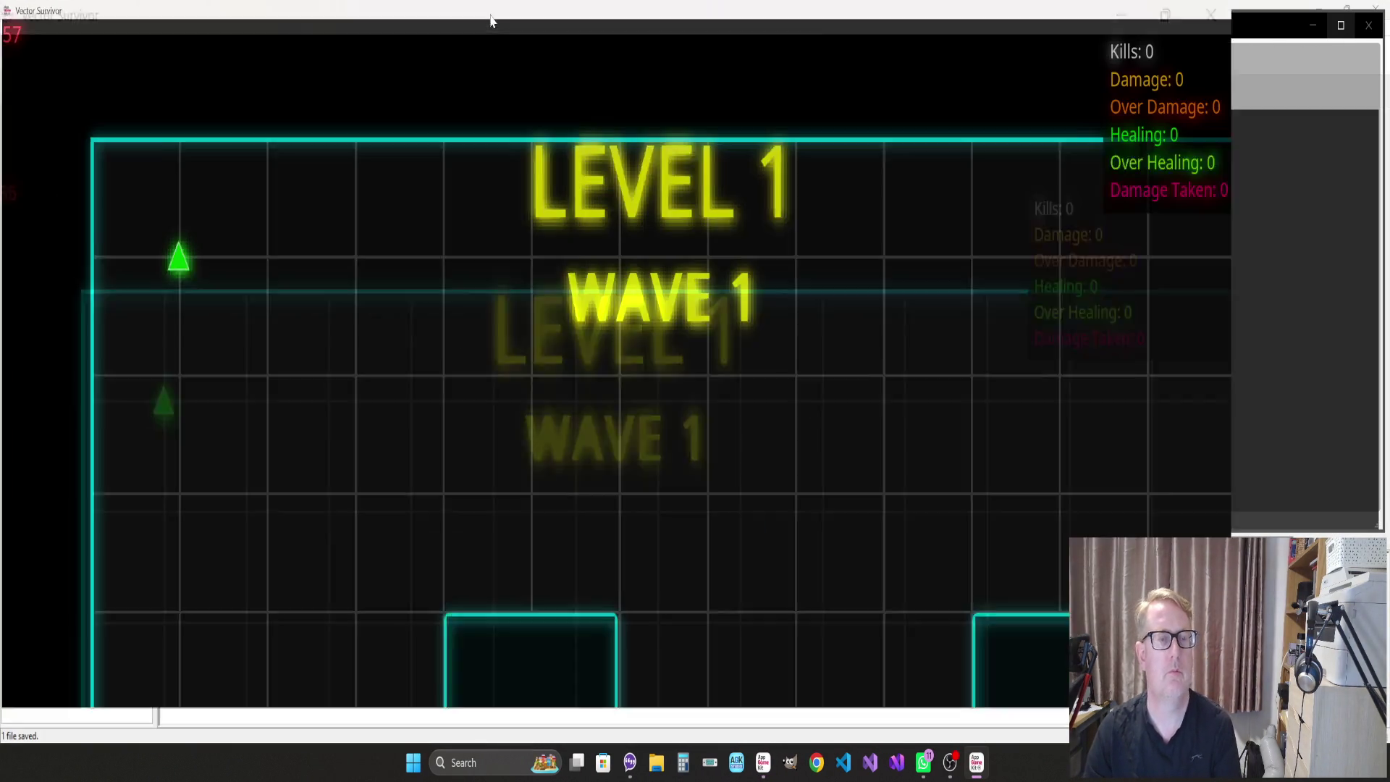
pyautogui.press('s')
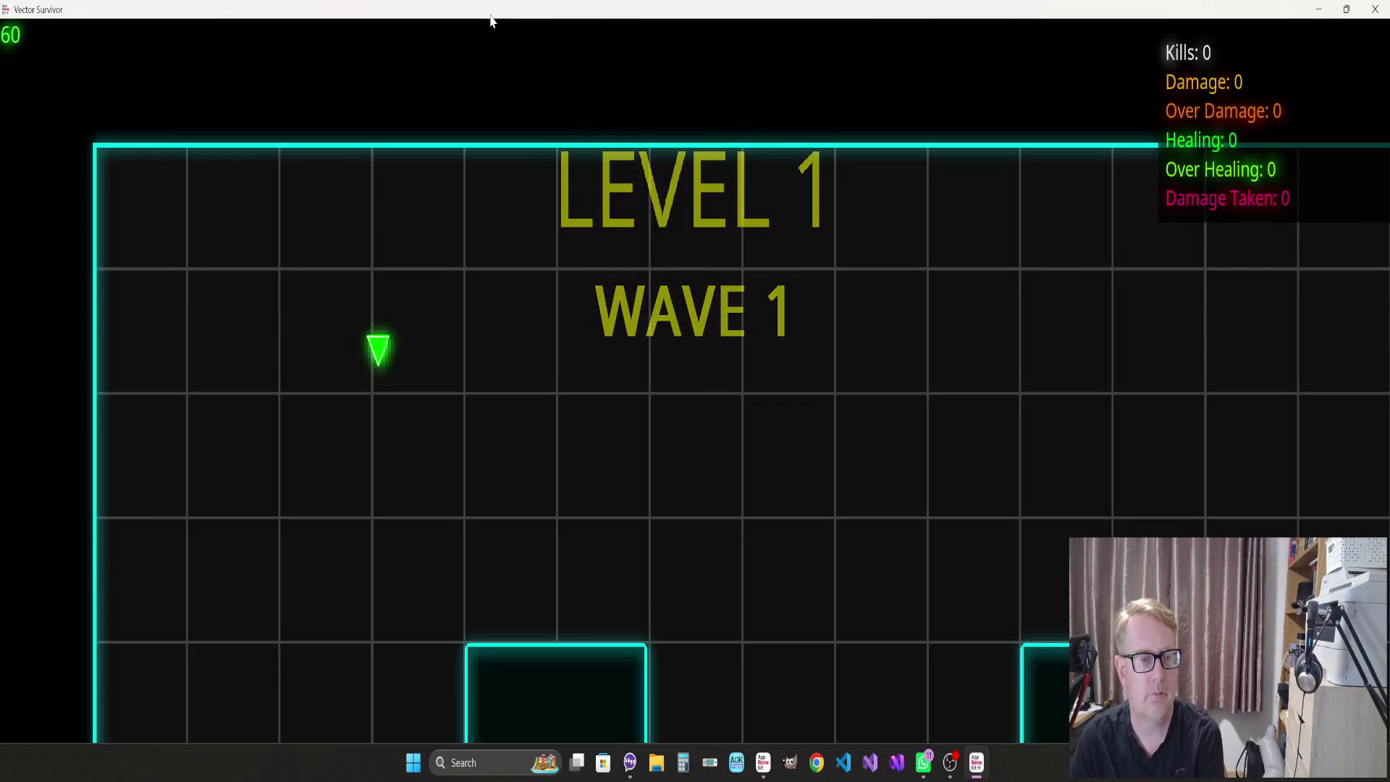
pyautogui.press('a')
pyautogui.press('d')
# Steer the ship around the arena destroying wave 1 enemies until WAVE 2 appears
pyautogui.press('s')
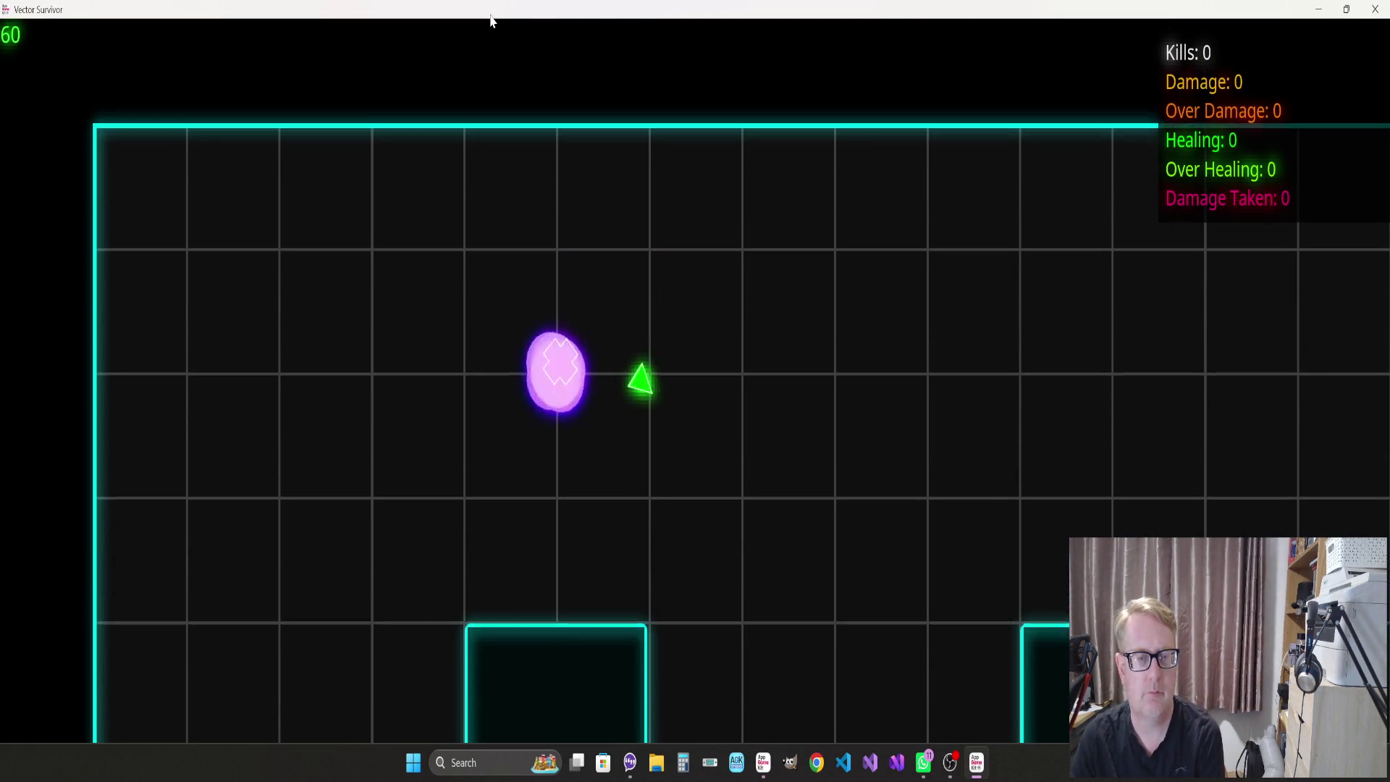
pyautogui.press('s')
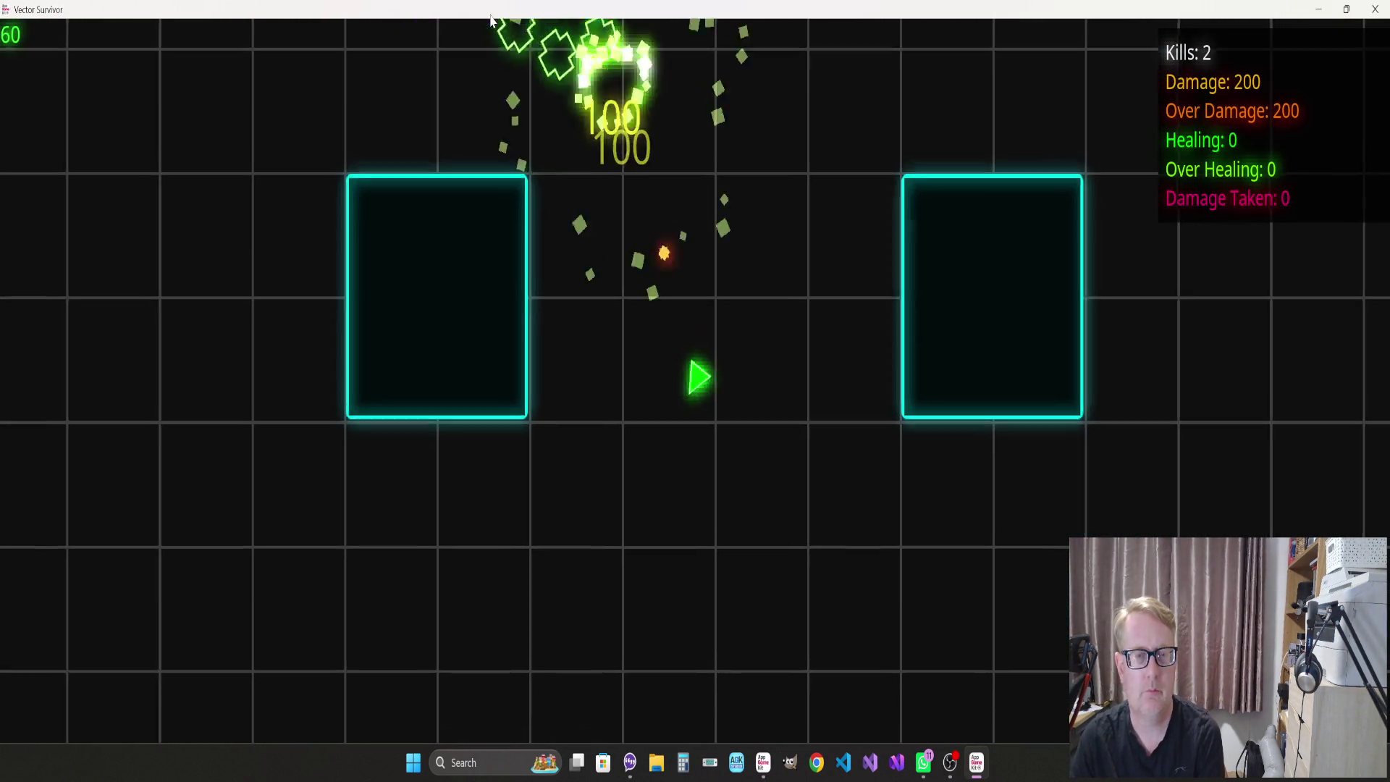
pyautogui.press('a')
pyautogui.press('s')
pyautogui.press('a')
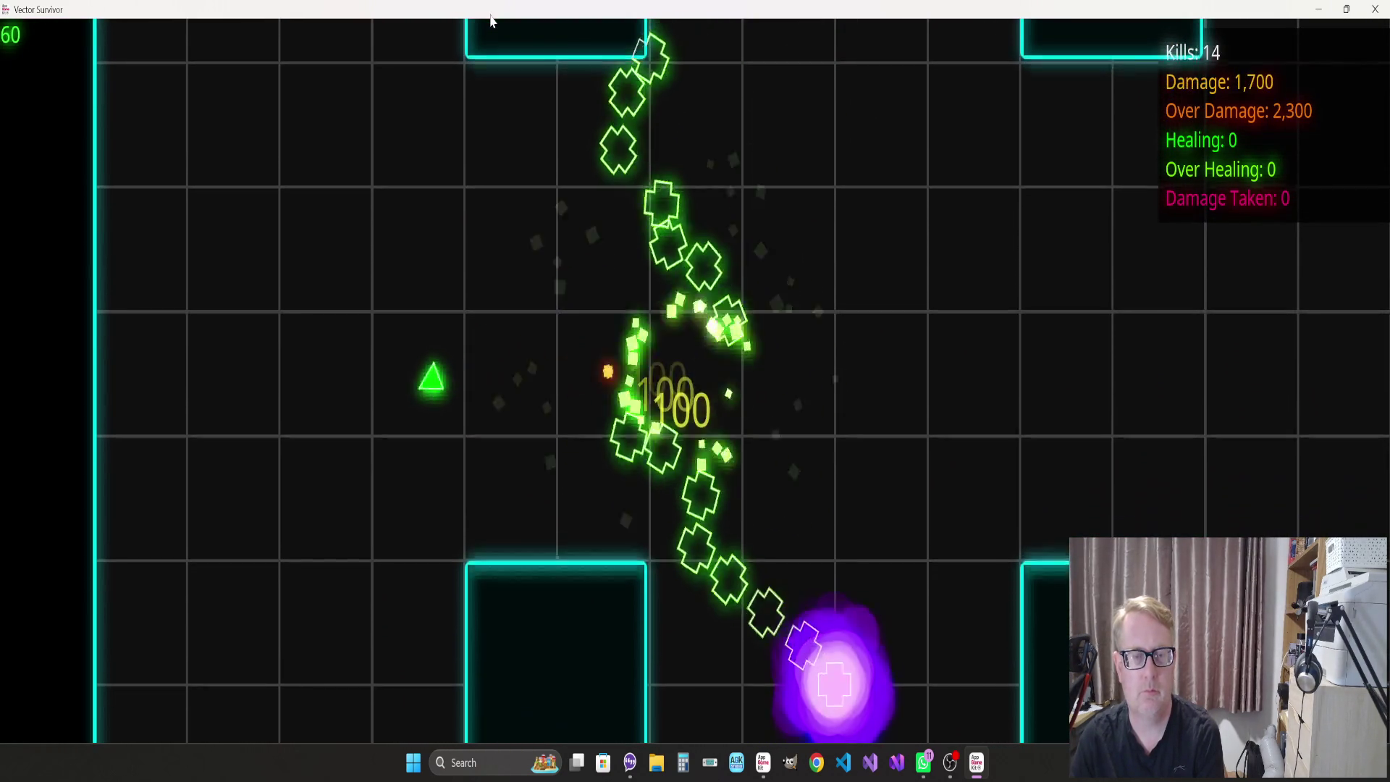
pyautogui.press('w')
pyautogui.press('a')
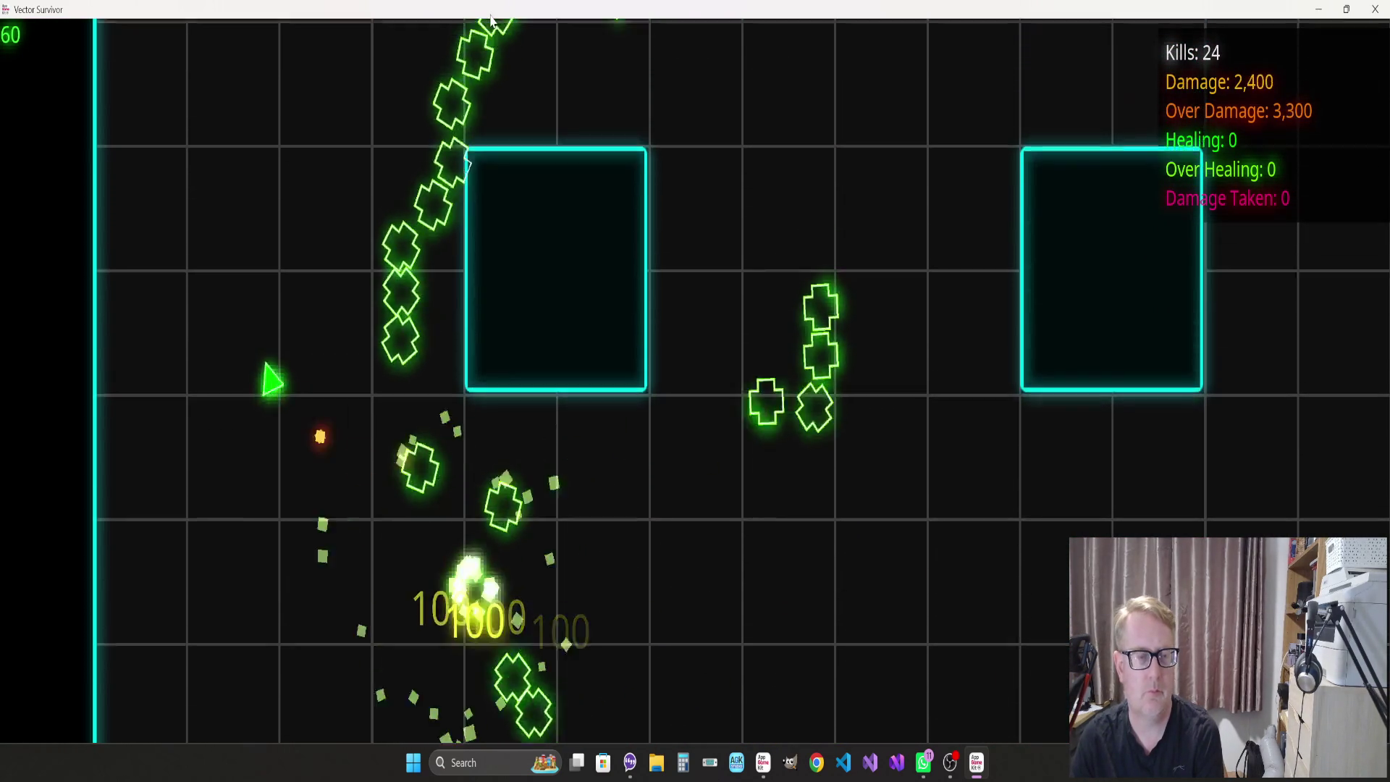
pyautogui.press('w')
pyautogui.press('a')
pyautogui.press('s')
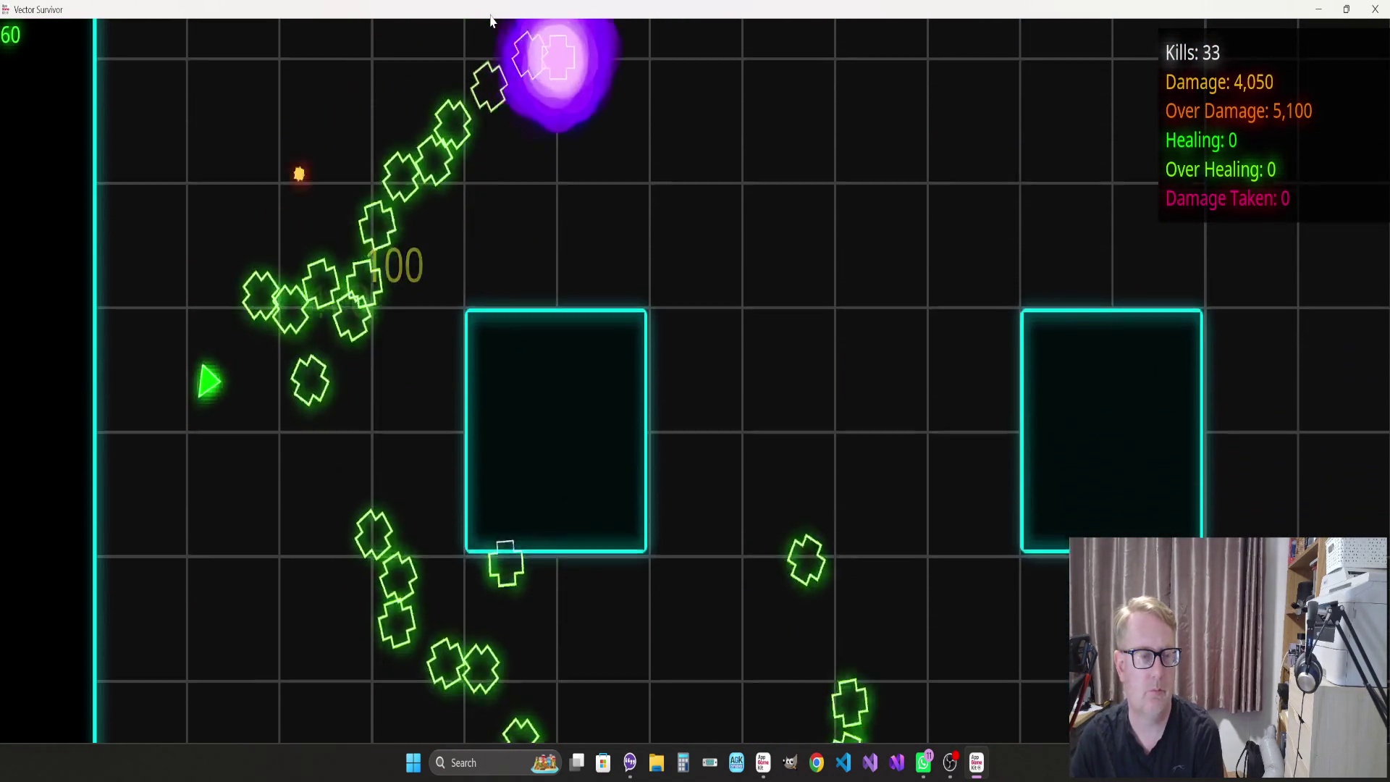
pyautogui.press('s')
pyautogui.press('d')
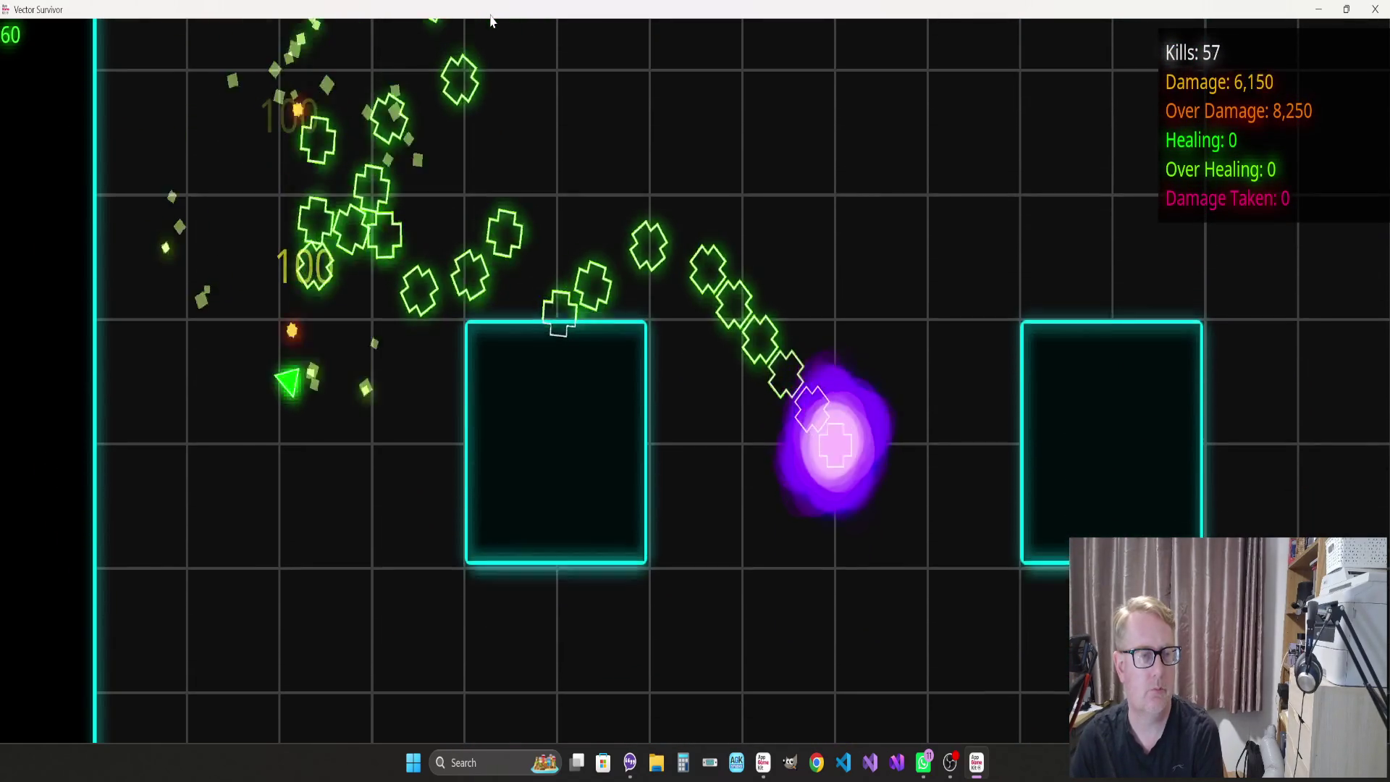
# Weave the ship around the arena to finish off the last wave 1 enemies
pyautogui.press('s')
pyautogui.press('d')
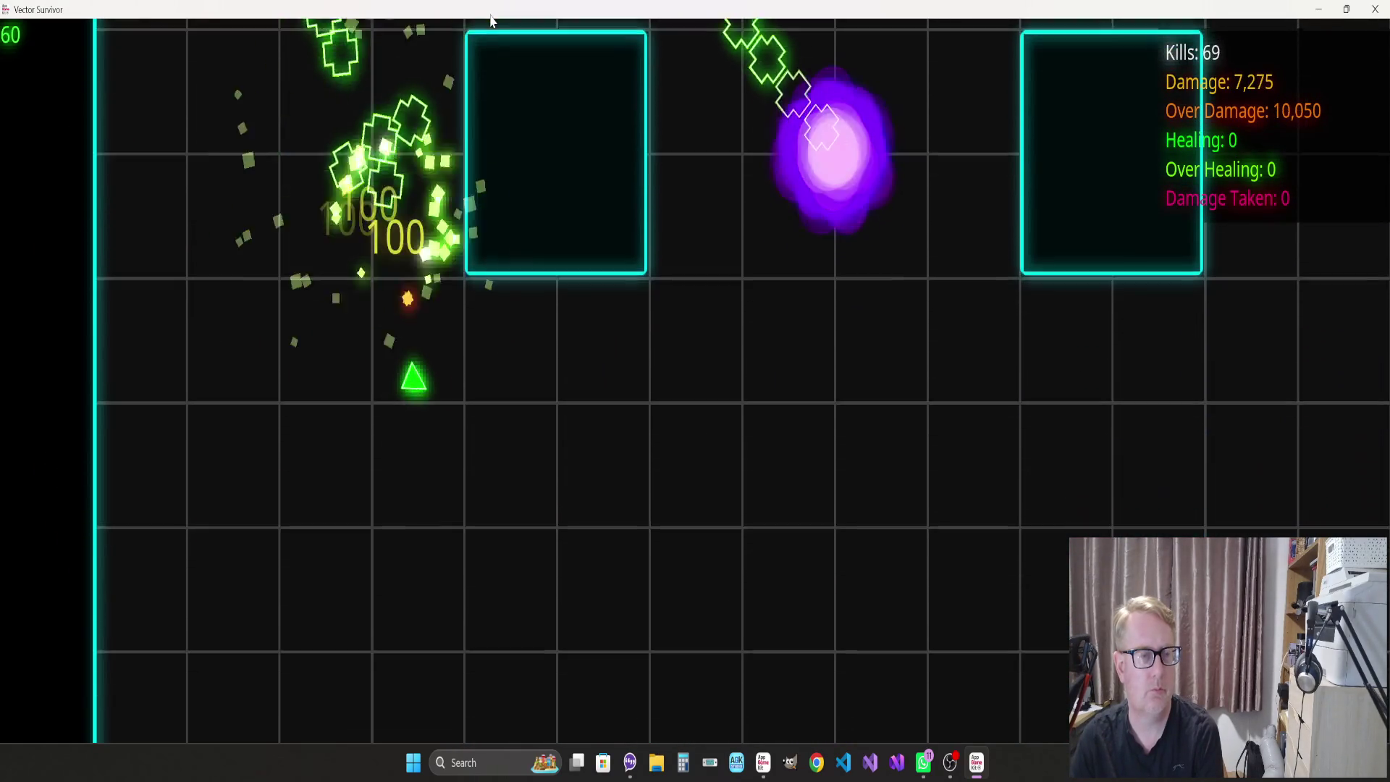
pyautogui.press('d')
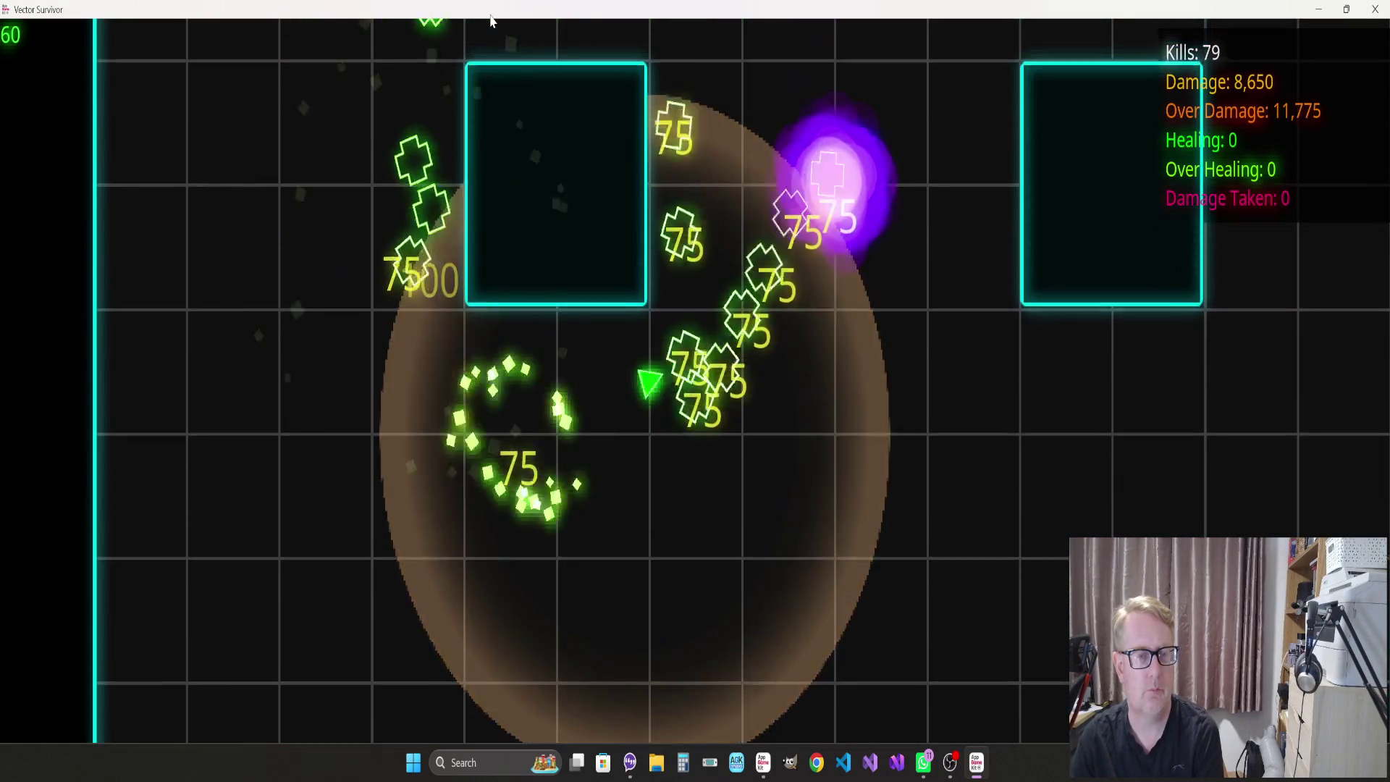
pyautogui.press('d')
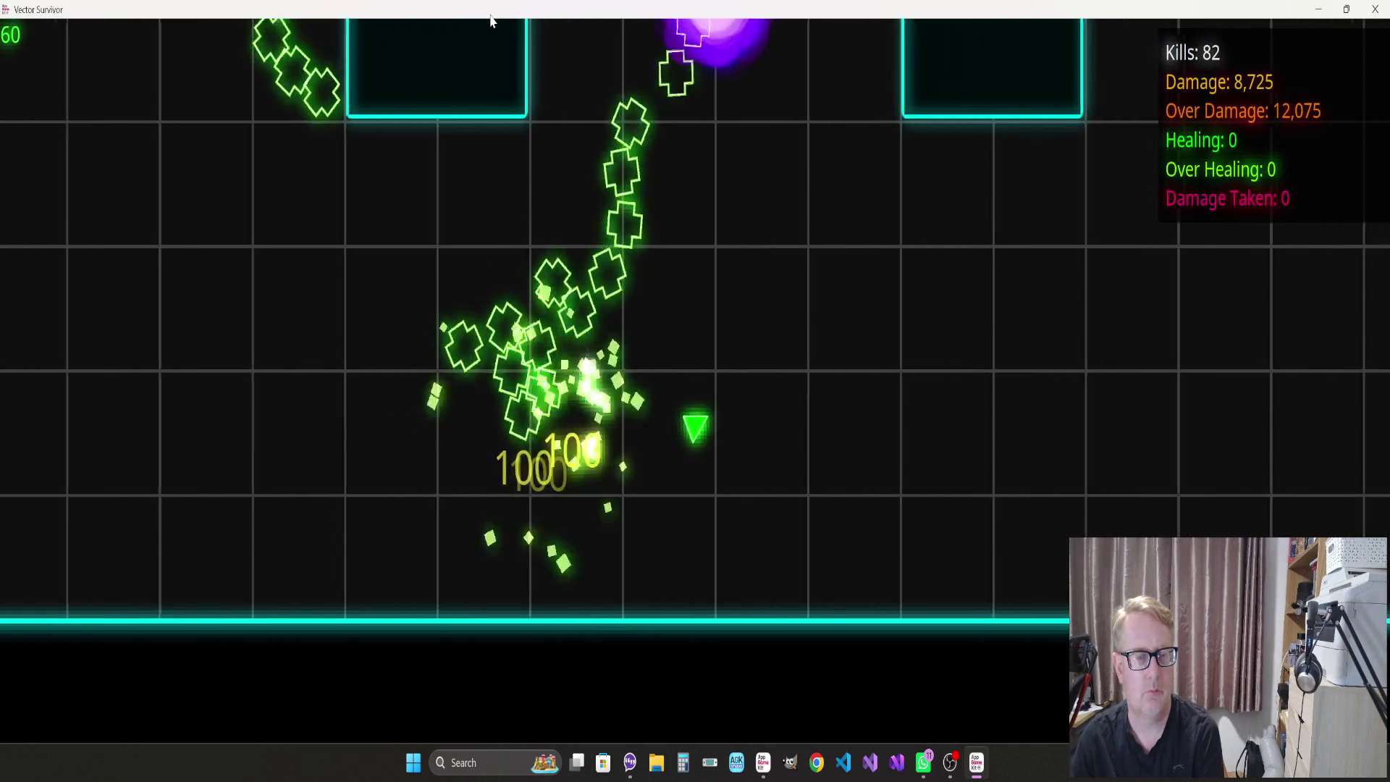
pyautogui.press('w')
pyautogui.press('d')
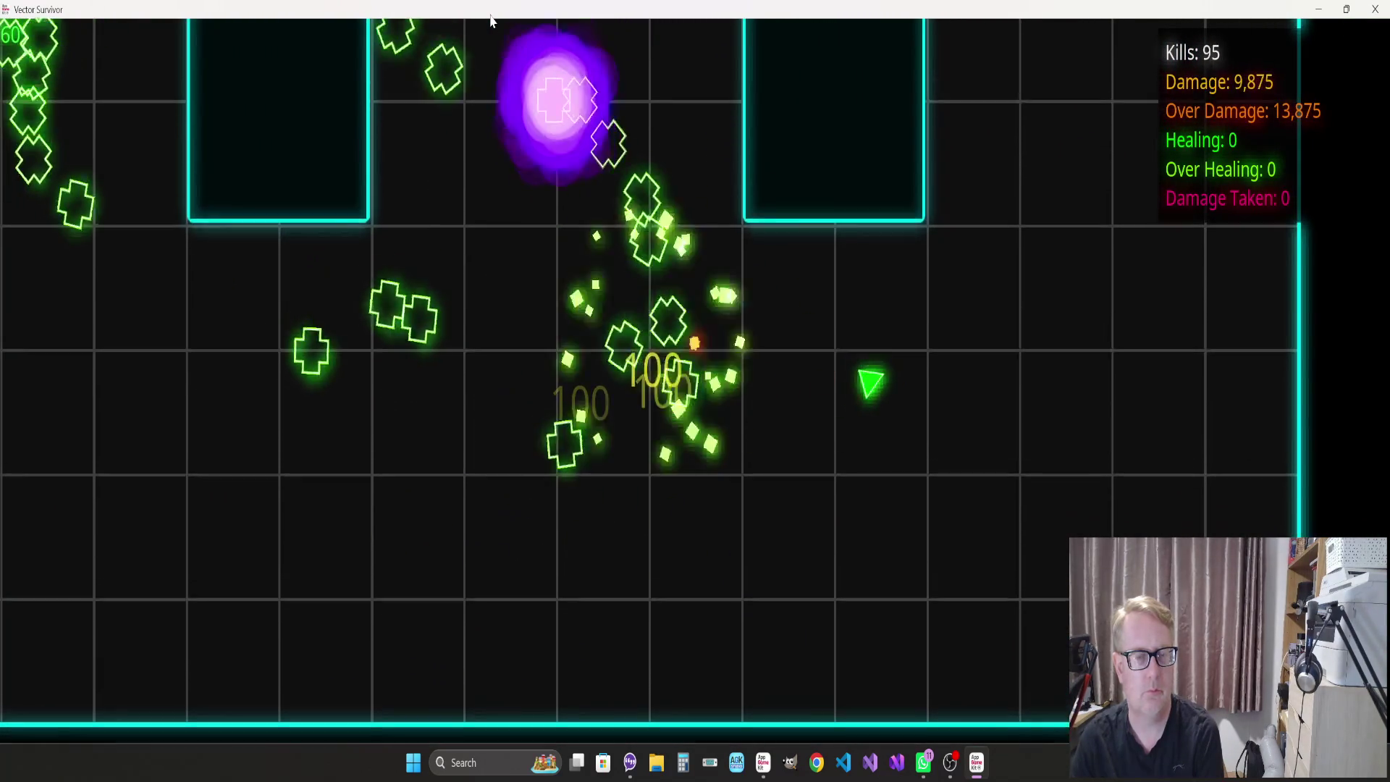
pyautogui.press('s')
pyautogui.press('a')
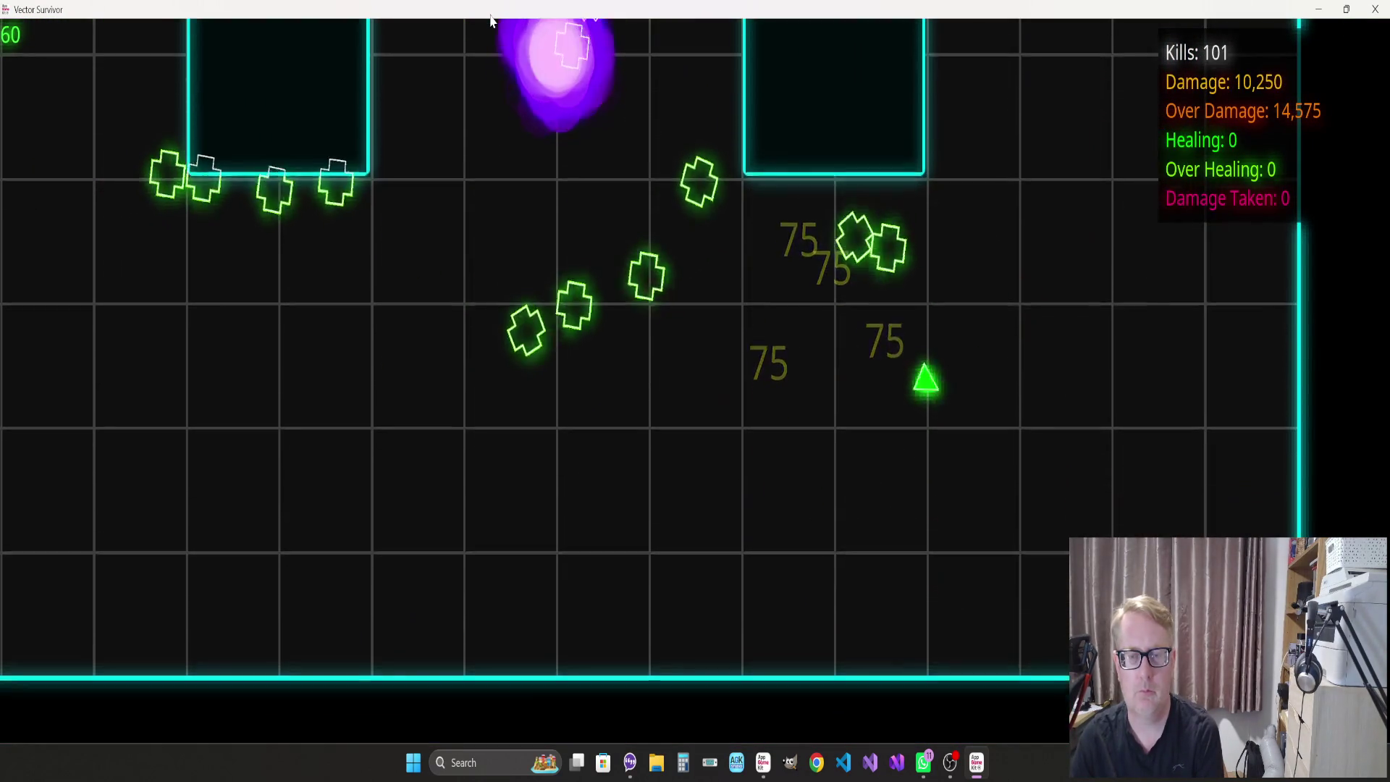
pyautogui.press('w')
pyautogui.press('d')
pyautogui.press('a')
pyautogui.press('s')
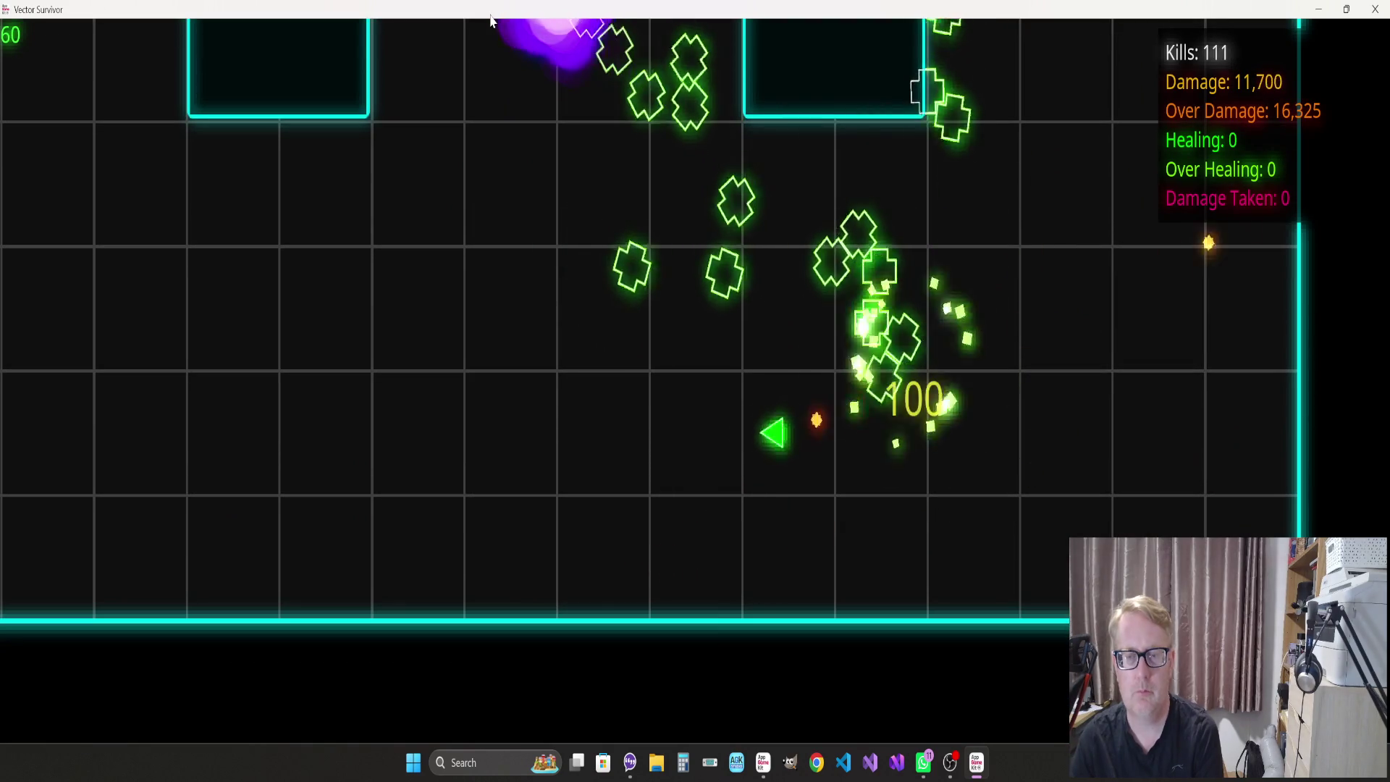
pyautogui.press('a')
pyautogui.press('w')
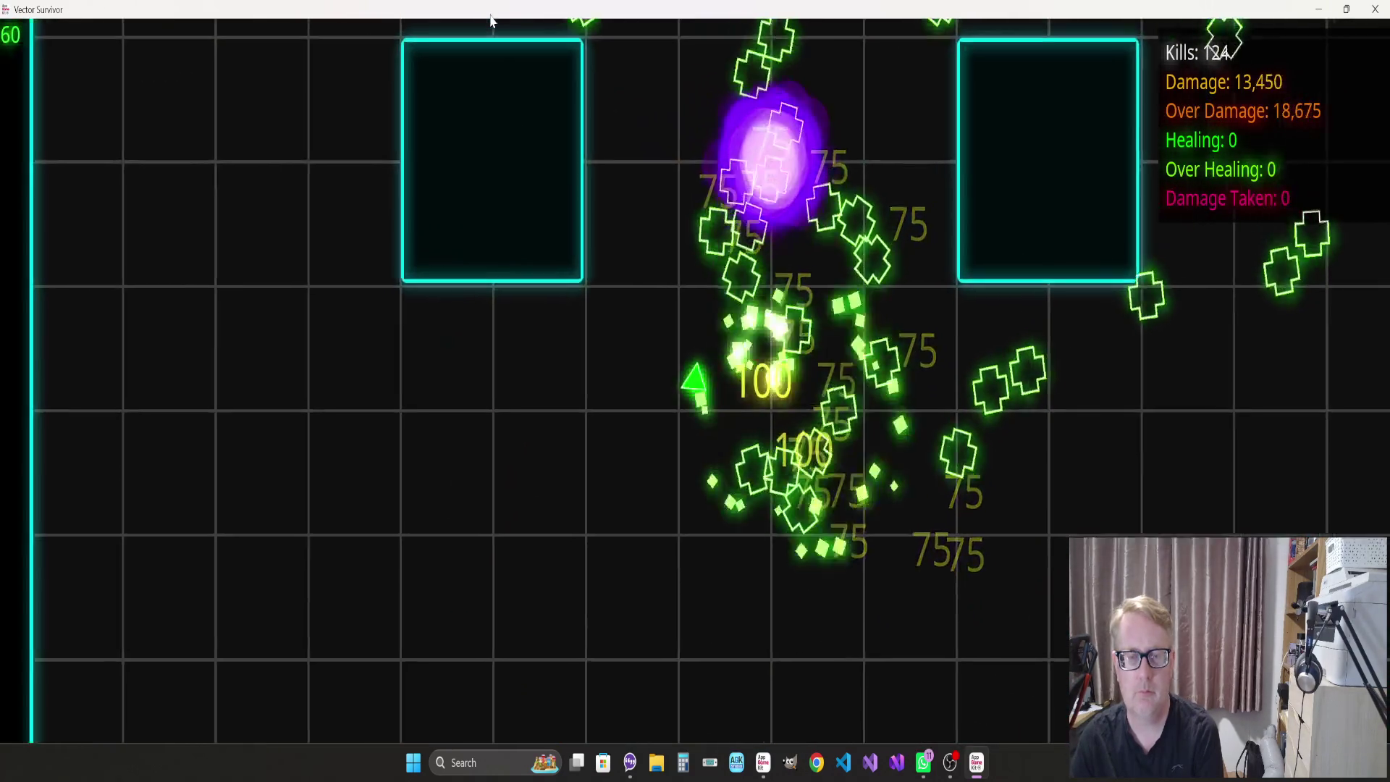
pyautogui.press('s')
pyautogui.press('a')
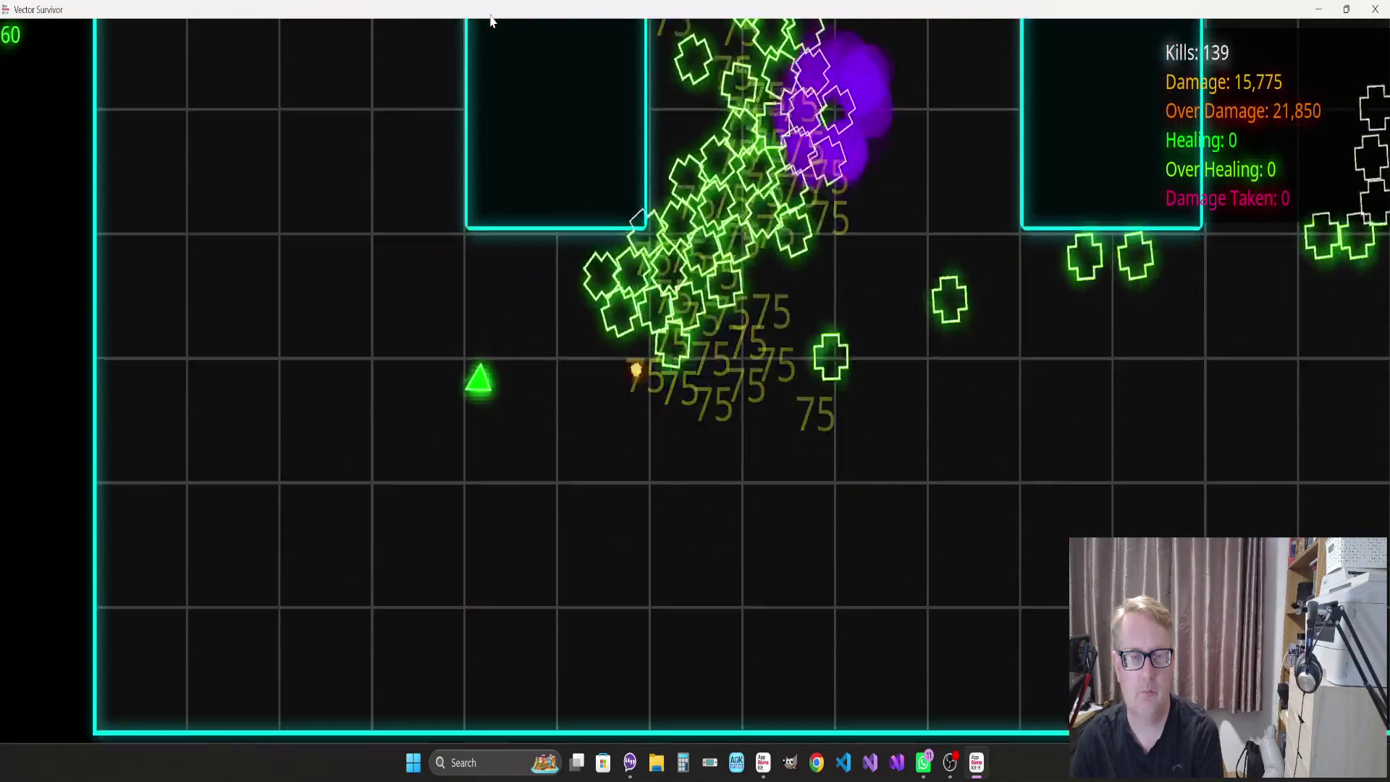
pyautogui.press('s')
pyautogui.press('a')
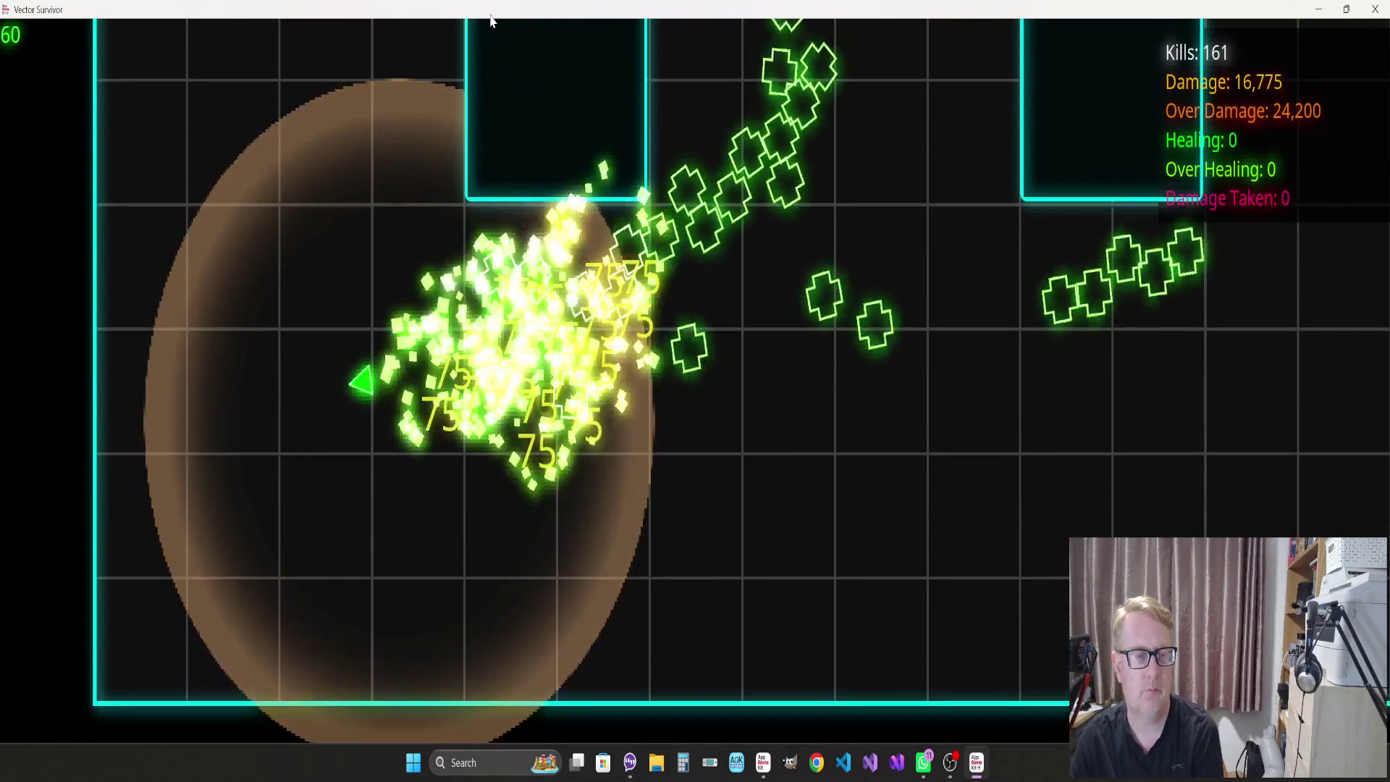
pyautogui.press('w')
pyautogui.press('a')
pyautogui.press('w')
pyautogui.press('d')
pyautogui.press('w')
pyautogui.press('d')
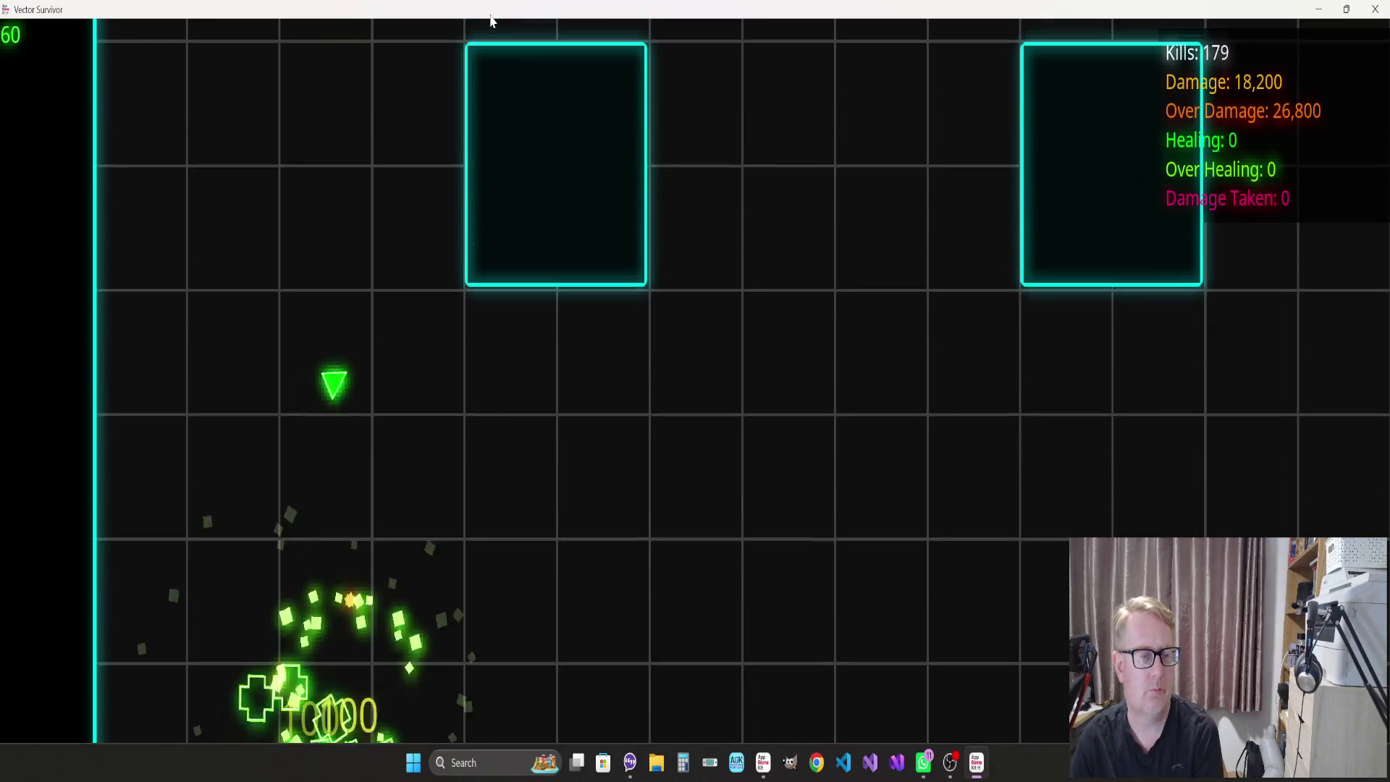
pyautogui.press('s')
pyautogui.press('w')
pyautogui.press('d')
pyautogui.press('a')
pyautogui.press('s')
pyautogui.press('s')
pyautogui.press('d')
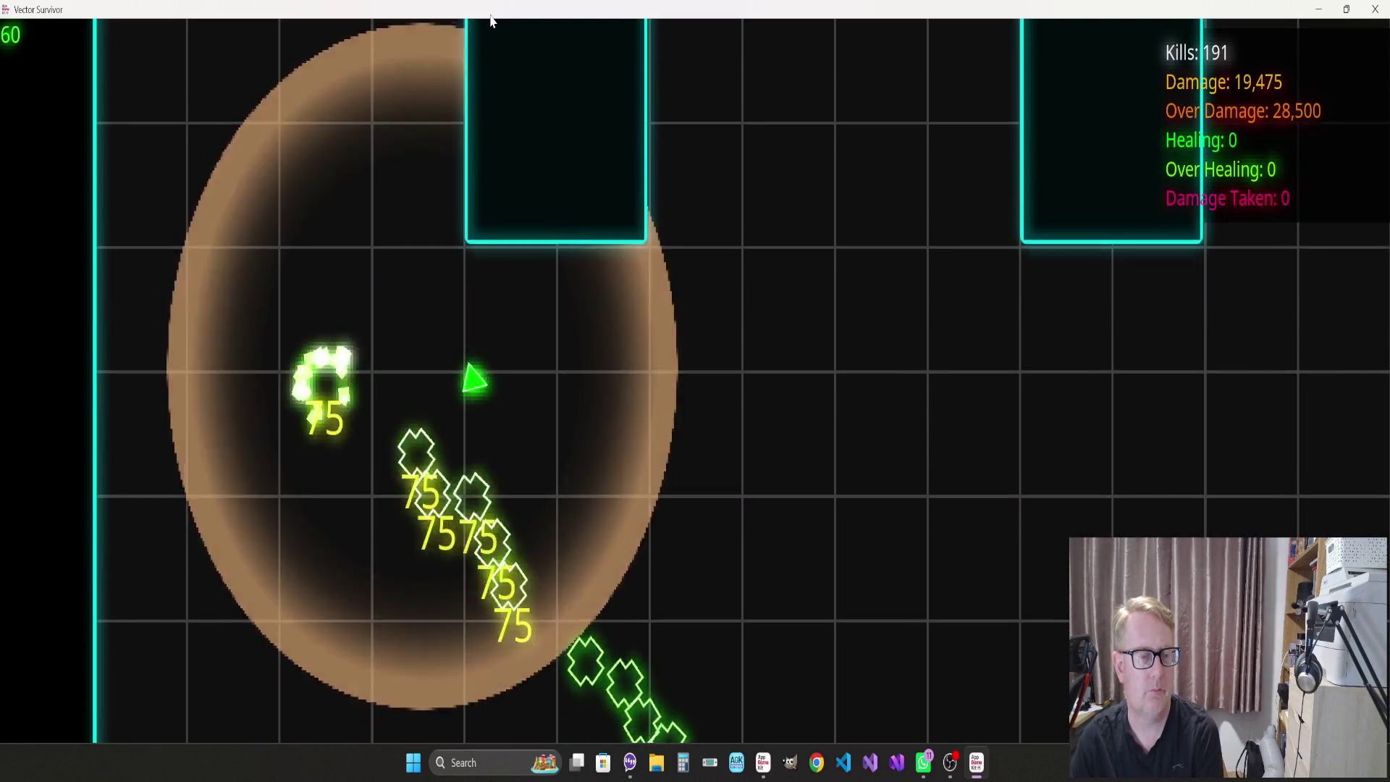
pyautogui.press('d')
pyautogui.press('s')
pyautogui.press('d')
pyautogui.press('w')
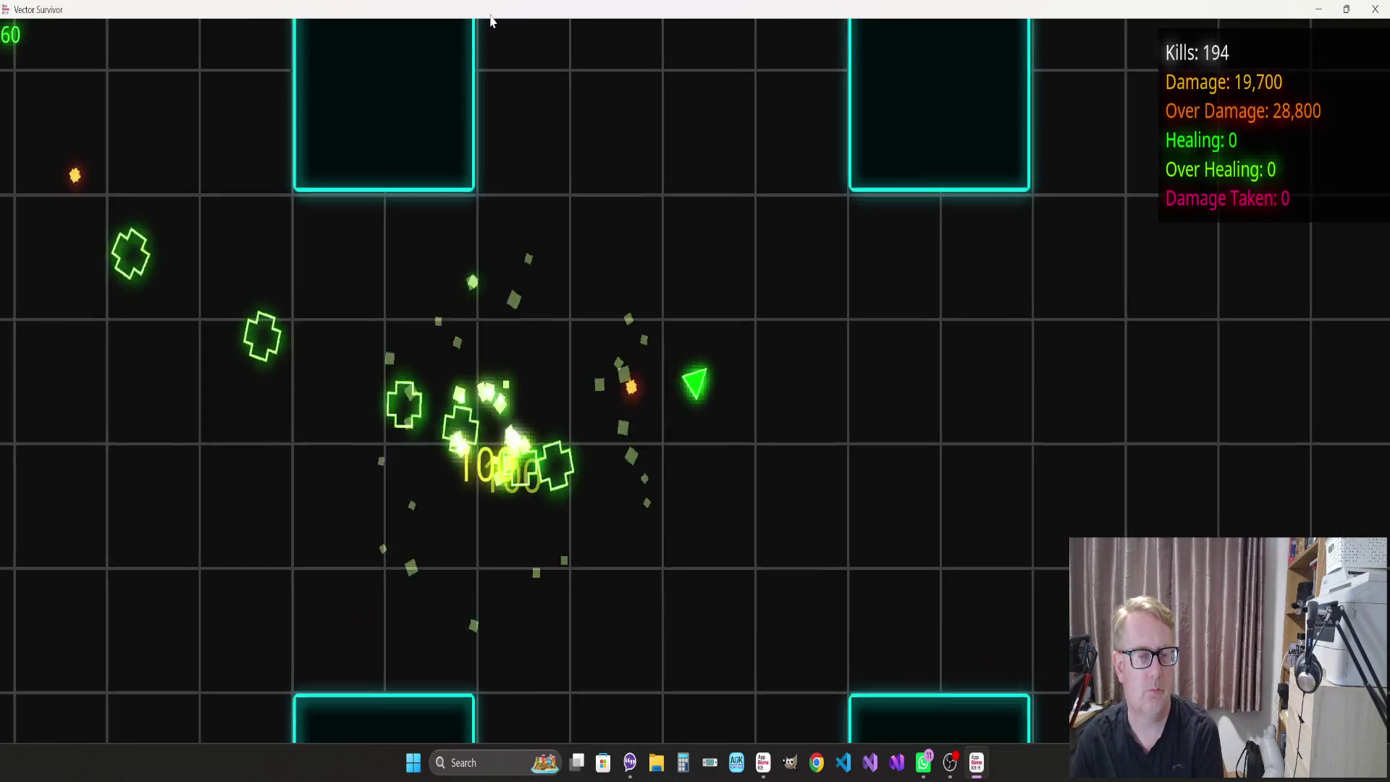
pyautogui.press('a')
pyautogui.press('w')
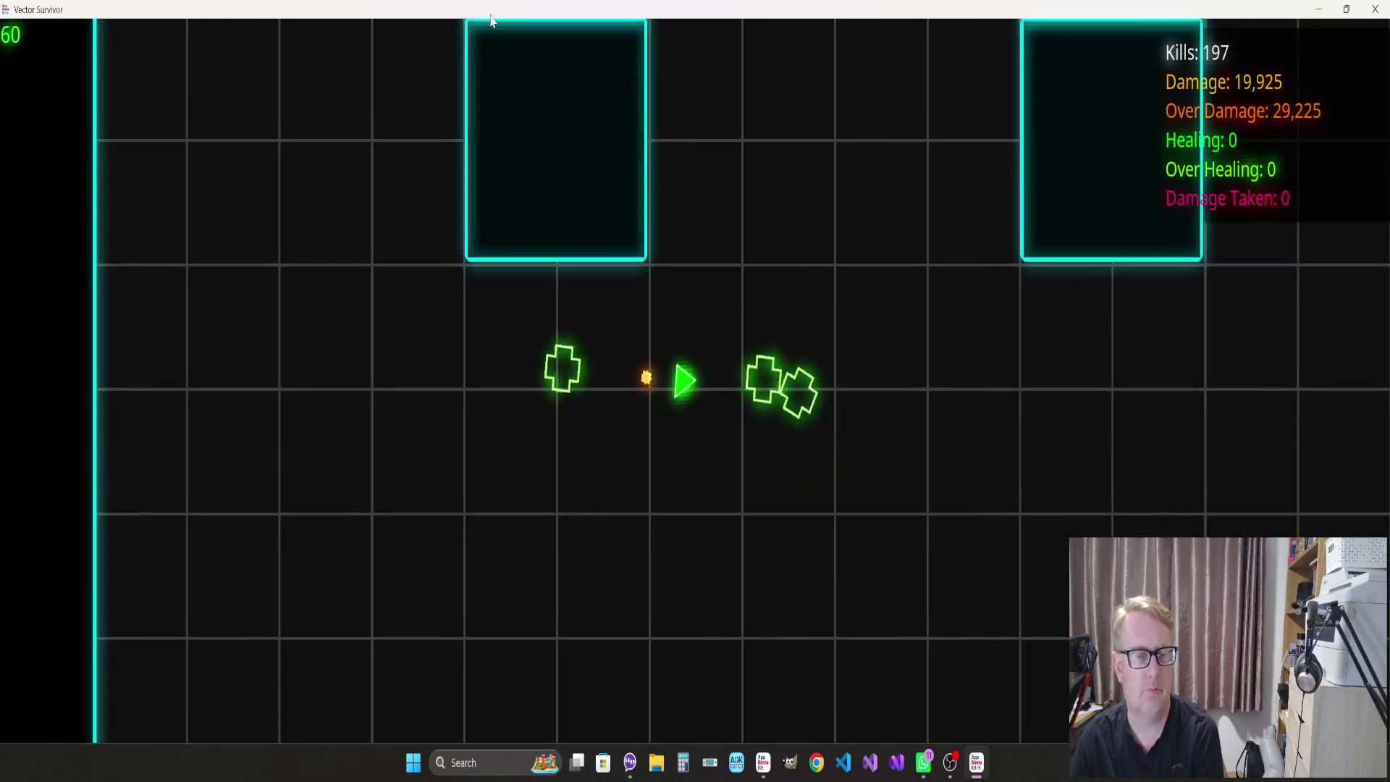
pyautogui.press('a')
pyautogui.press('w')
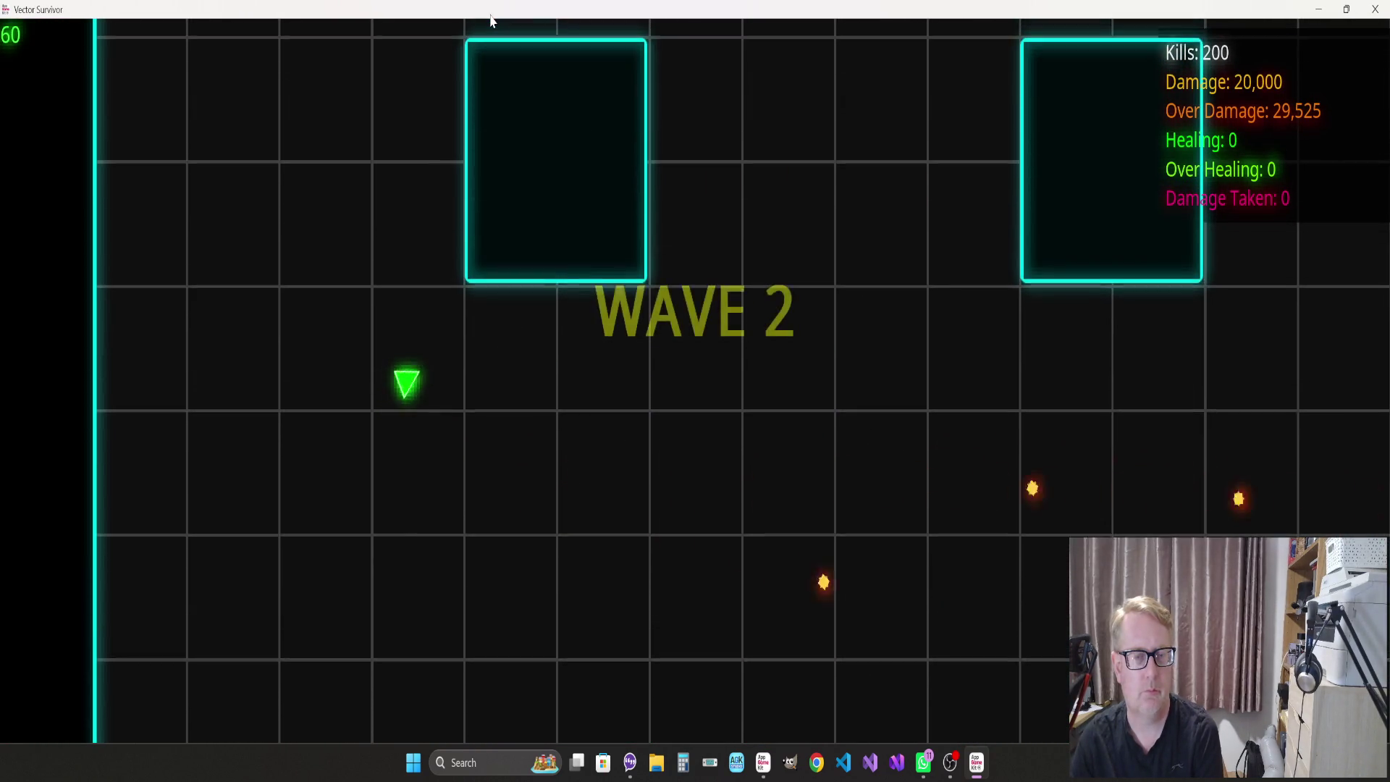
# Fly through wave 2 along the arena walls, destroying the star and cross enemies
pyautogui.press('s')
pyautogui.press('d')
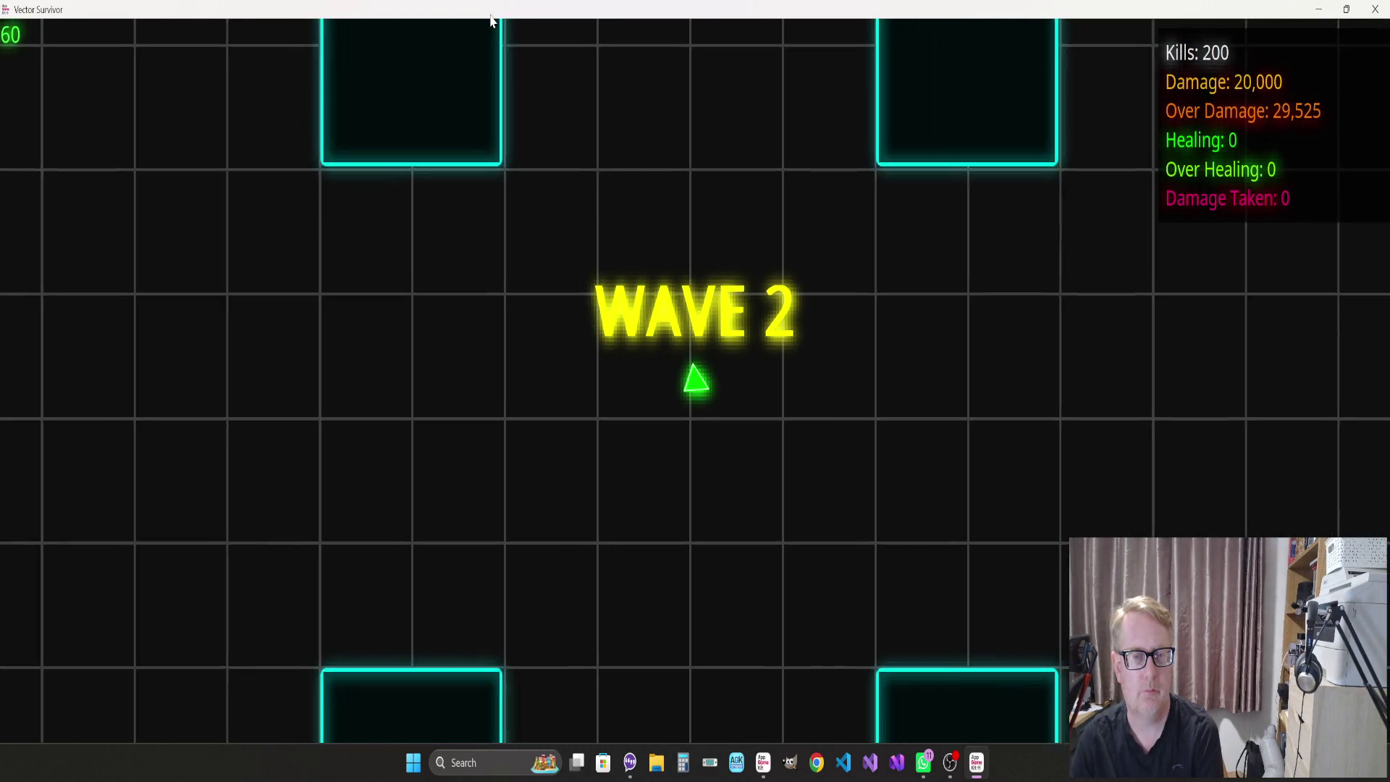
pyautogui.press('a')
pyautogui.press('s')
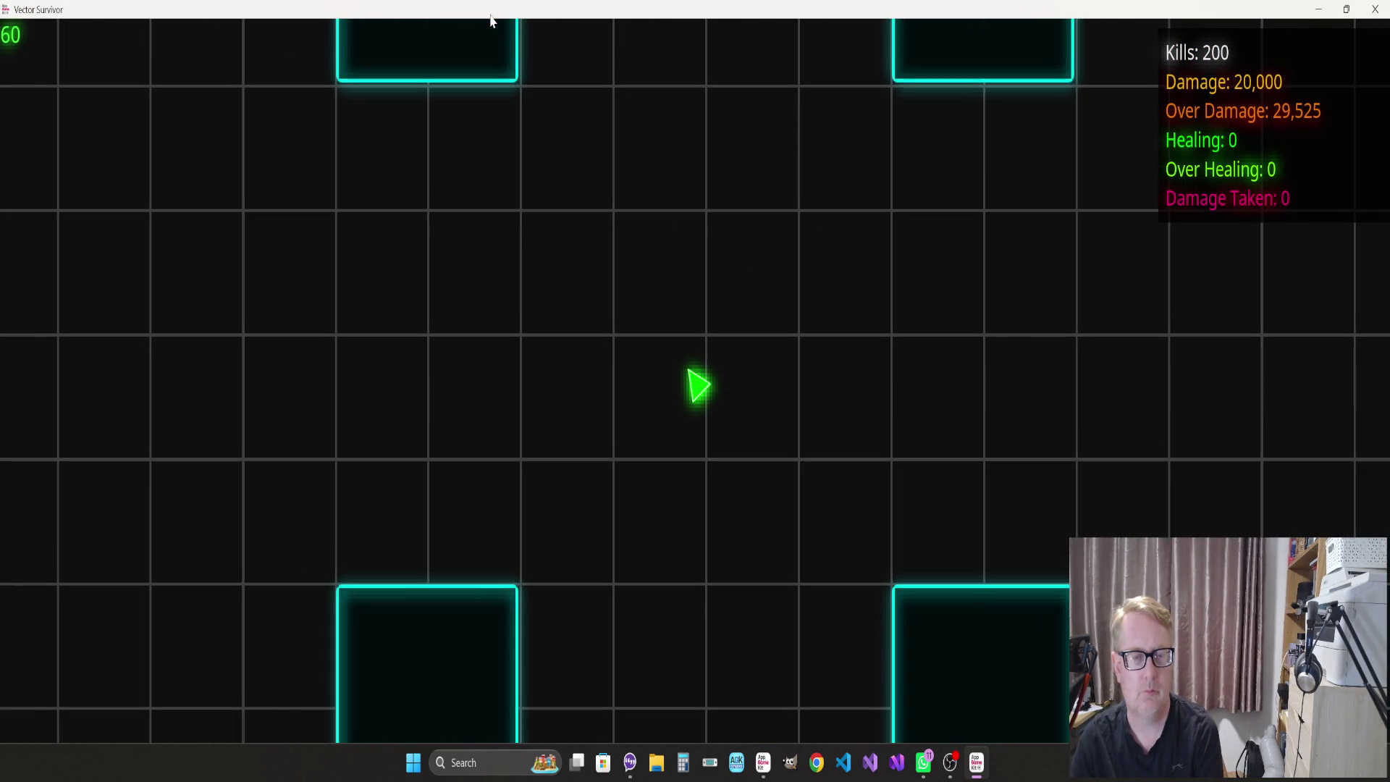
pyautogui.press('a')
pyautogui.press('w')
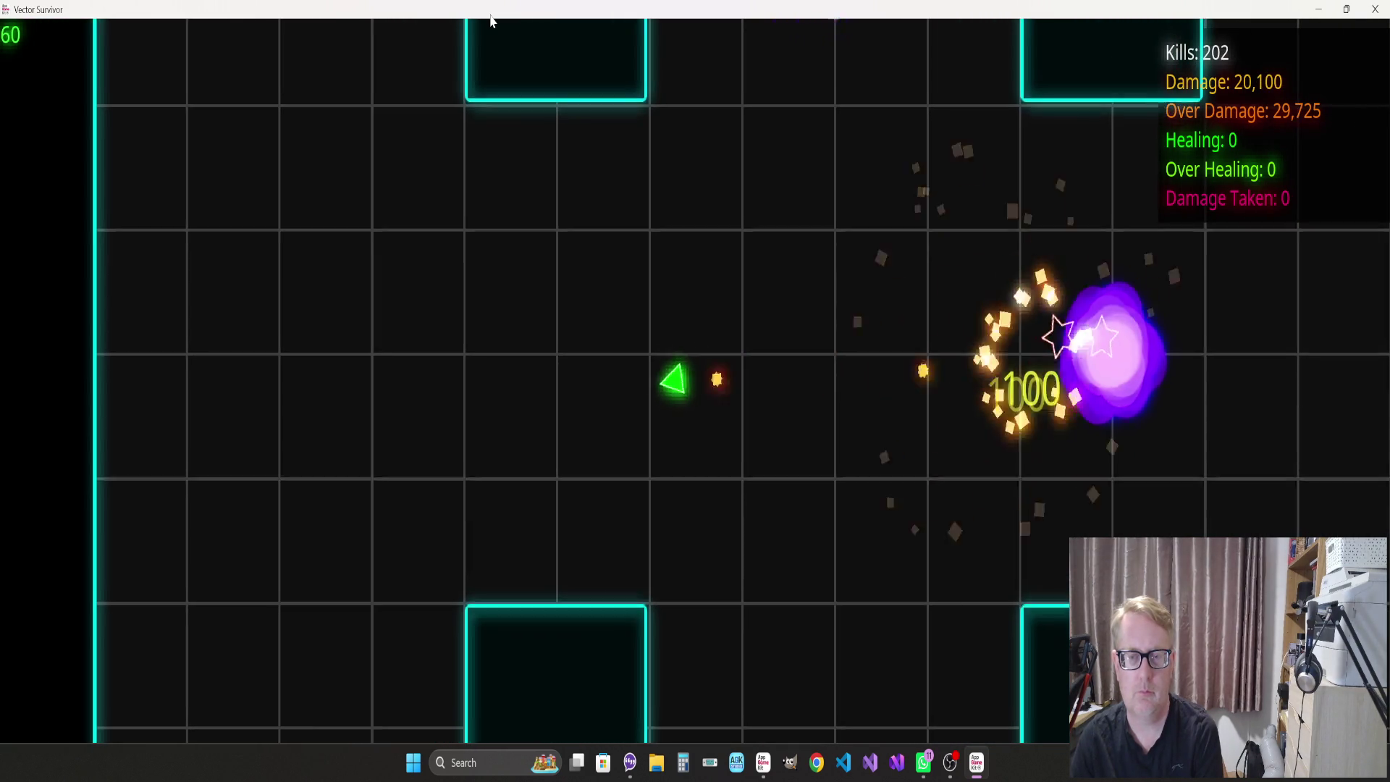
pyautogui.press('d')
pyautogui.press('s')
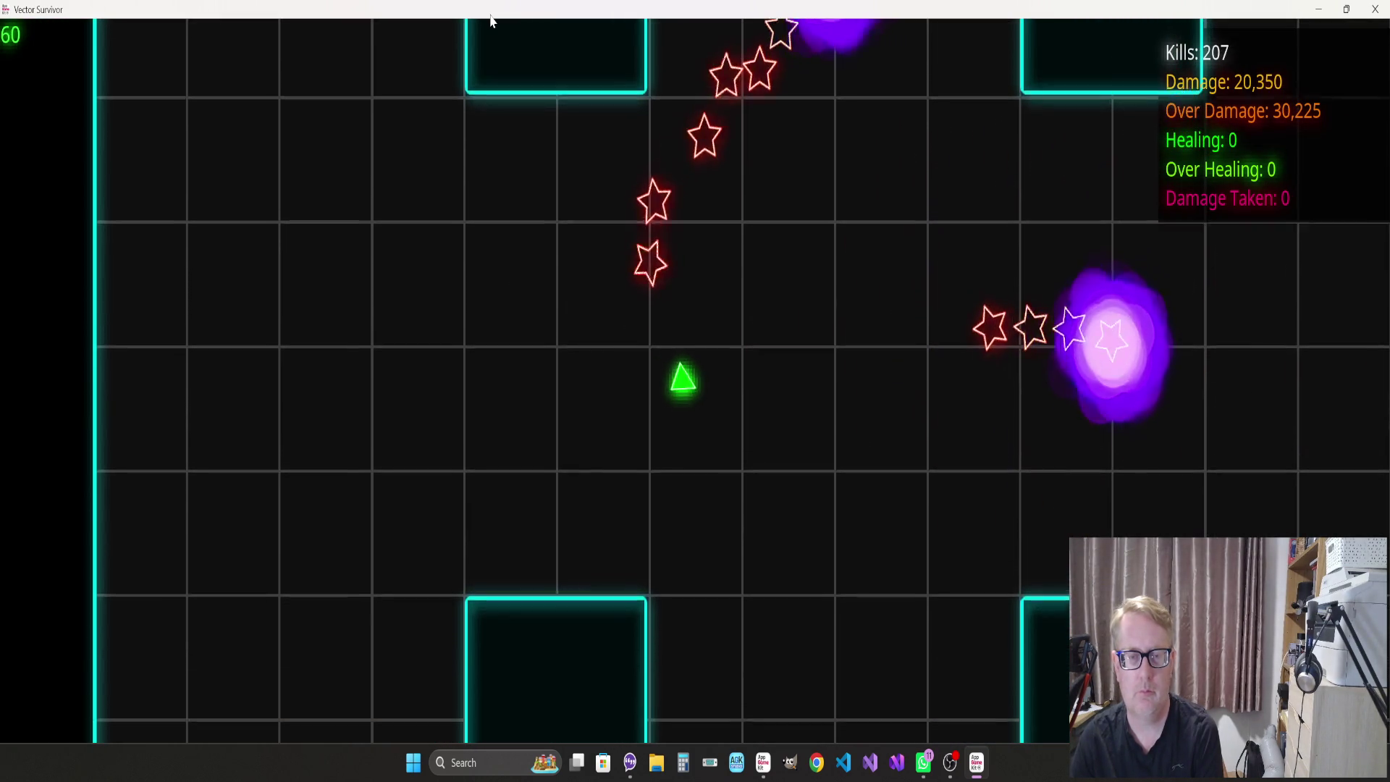
pyautogui.press('w')
pyautogui.press('d')
pyautogui.press('w')
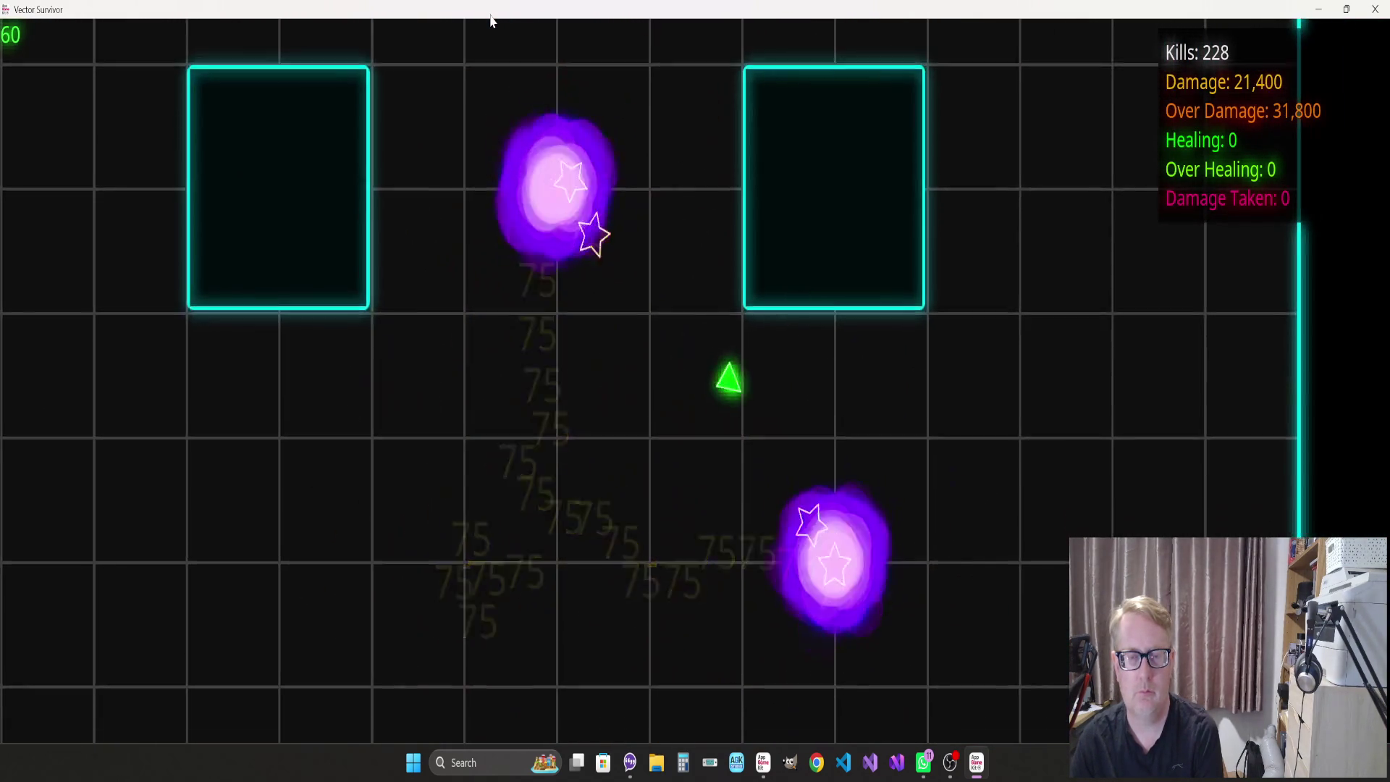
pyautogui.press('d')
pyautogui.press('w')
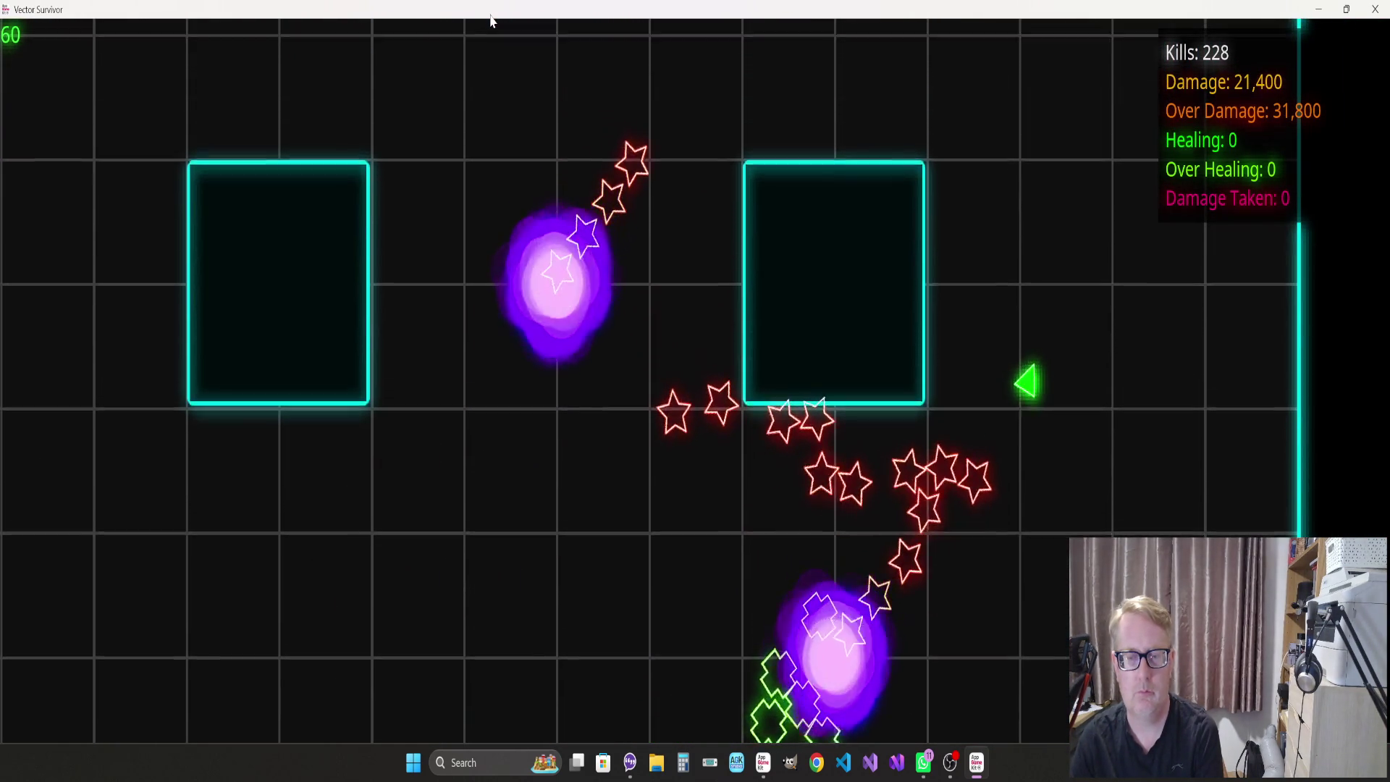
pyautogui.press('s')
pyautogui.press('d')
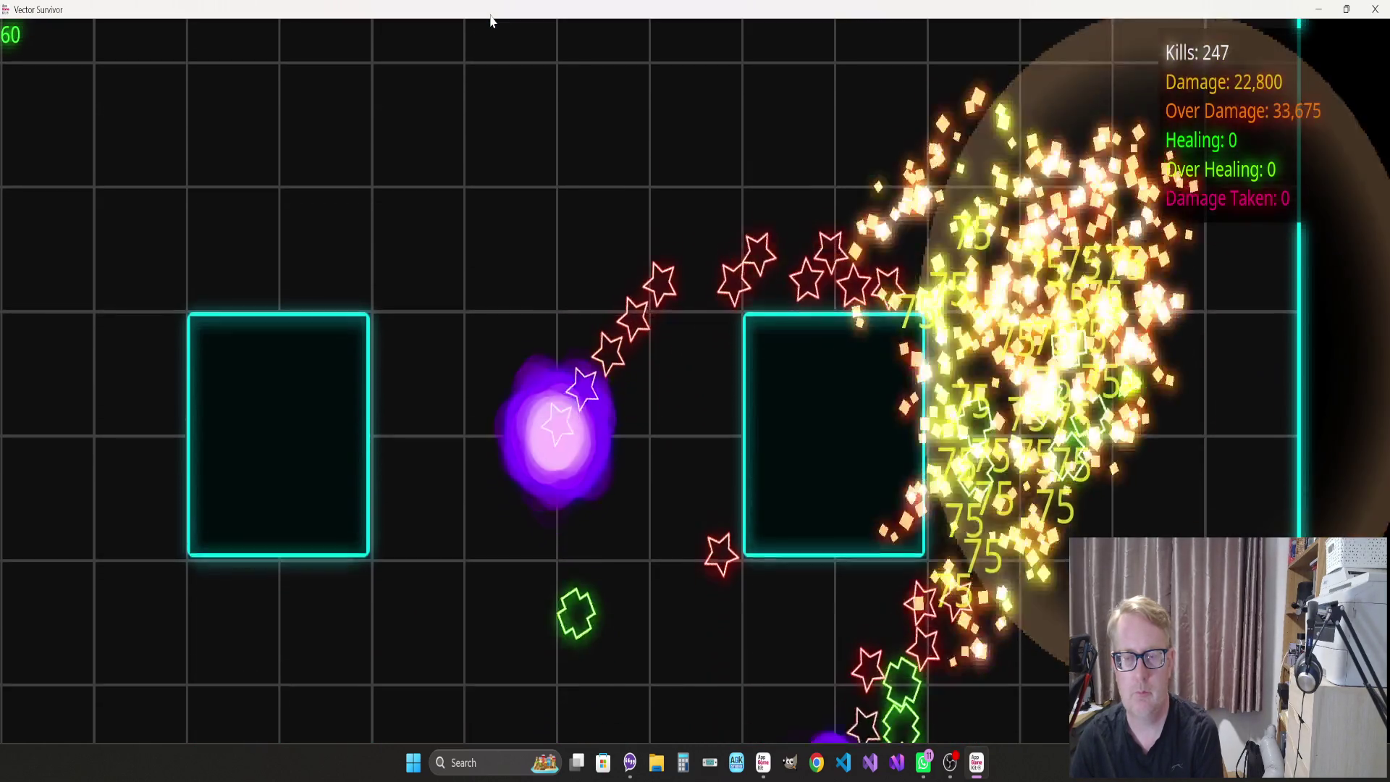
pyautogui.press('s')
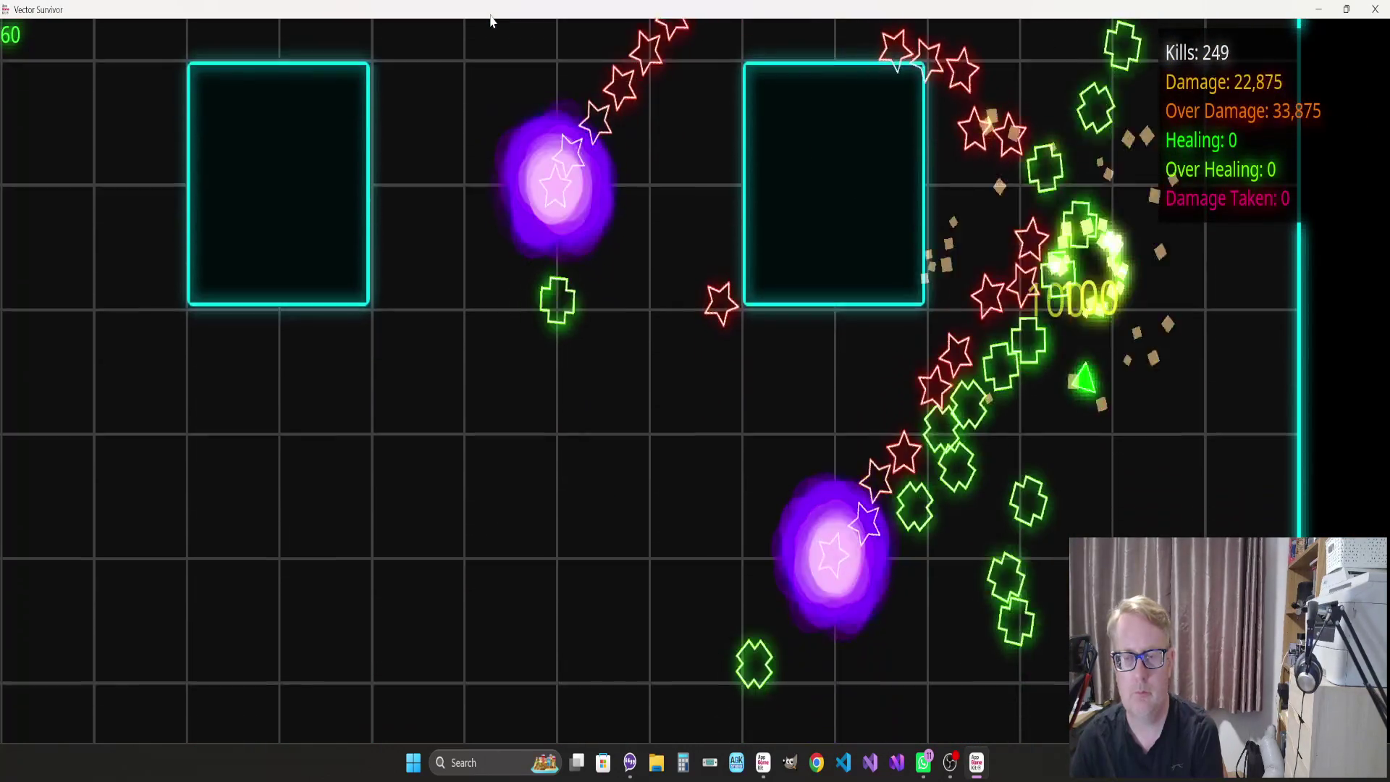
pyautogui.press('s')
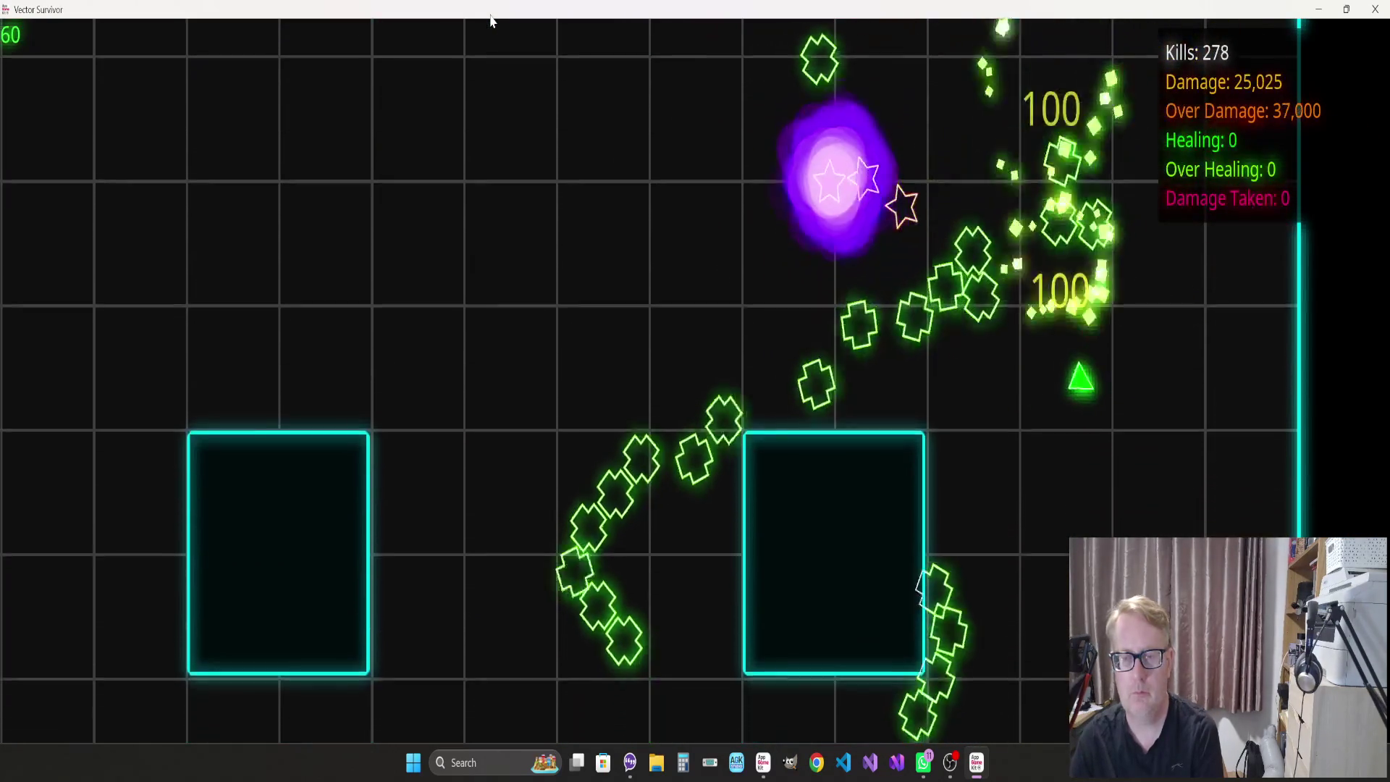
pyautogui.press('s')
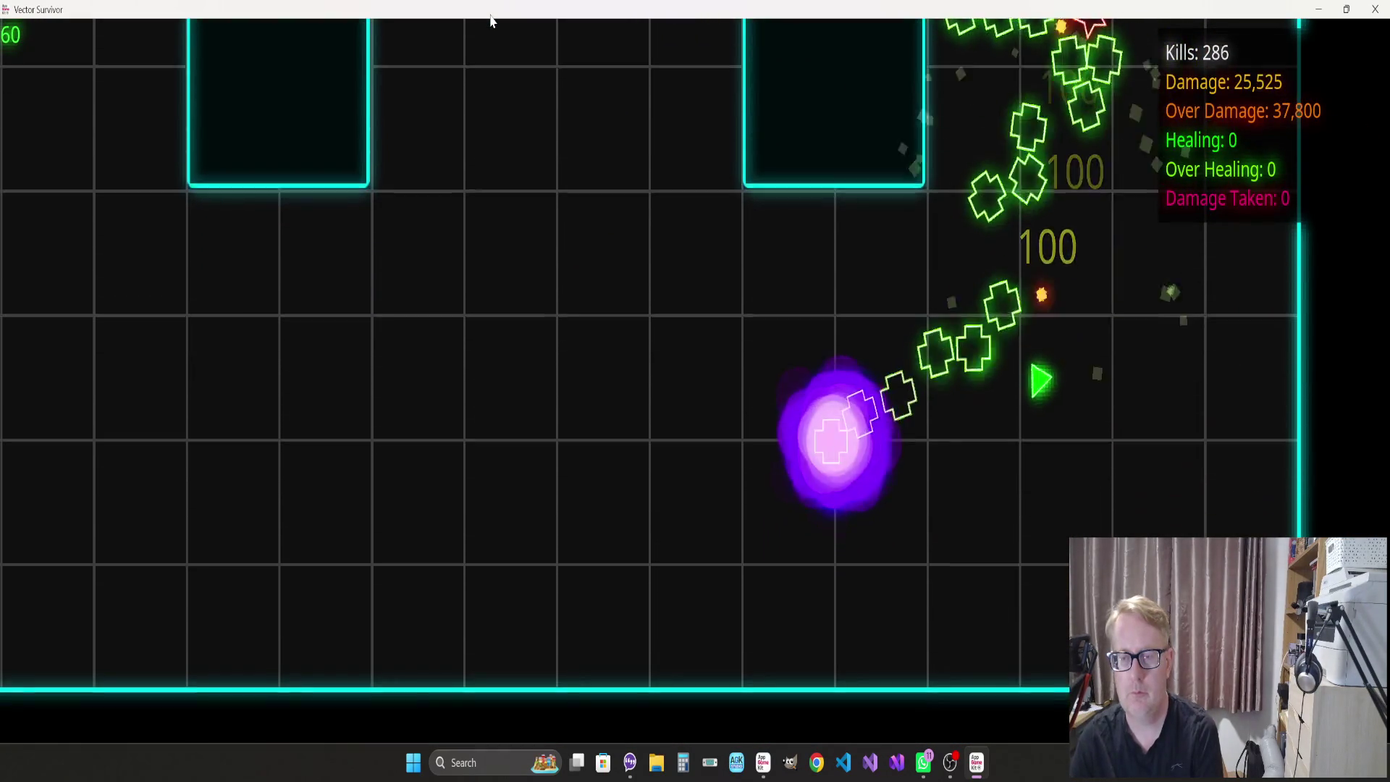
pyautogui.press('s')
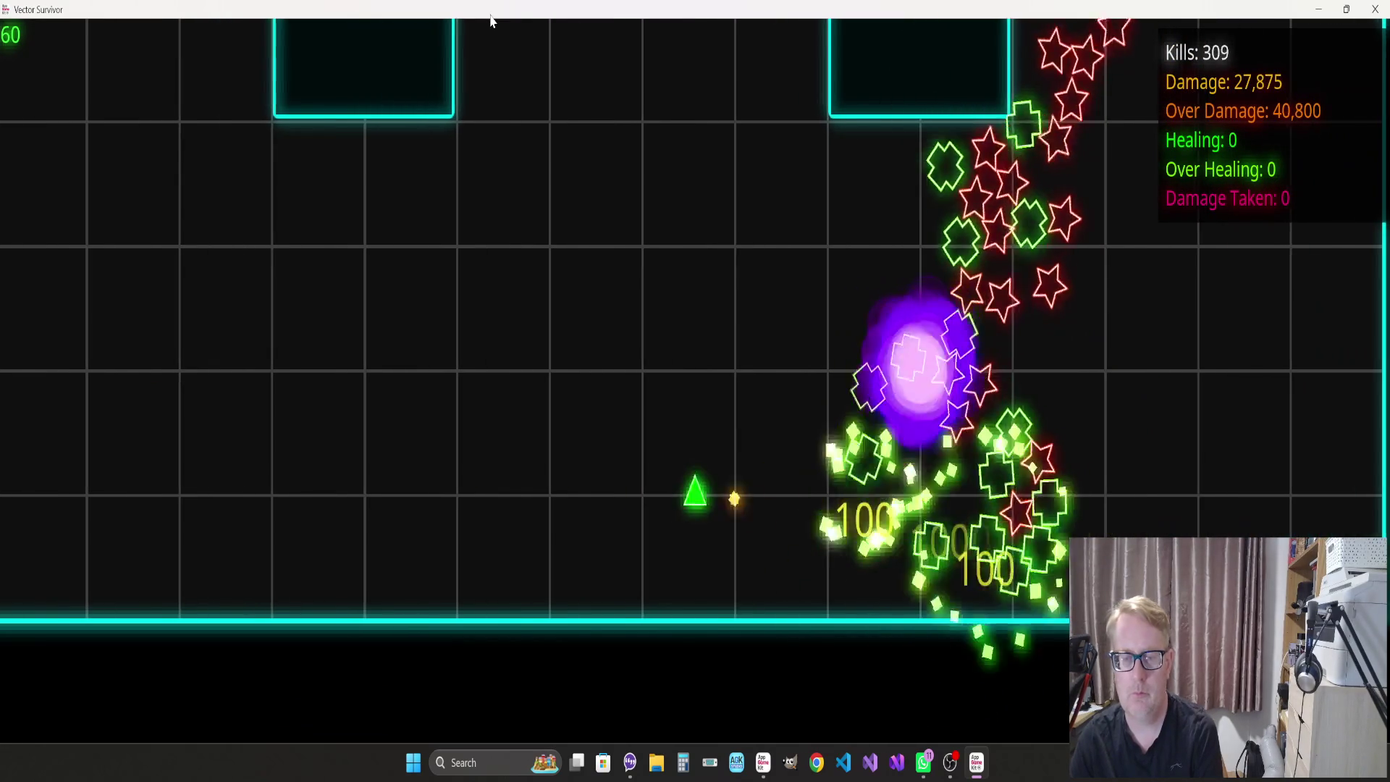
pyautogui.press('w')
pyautogui.press('a')
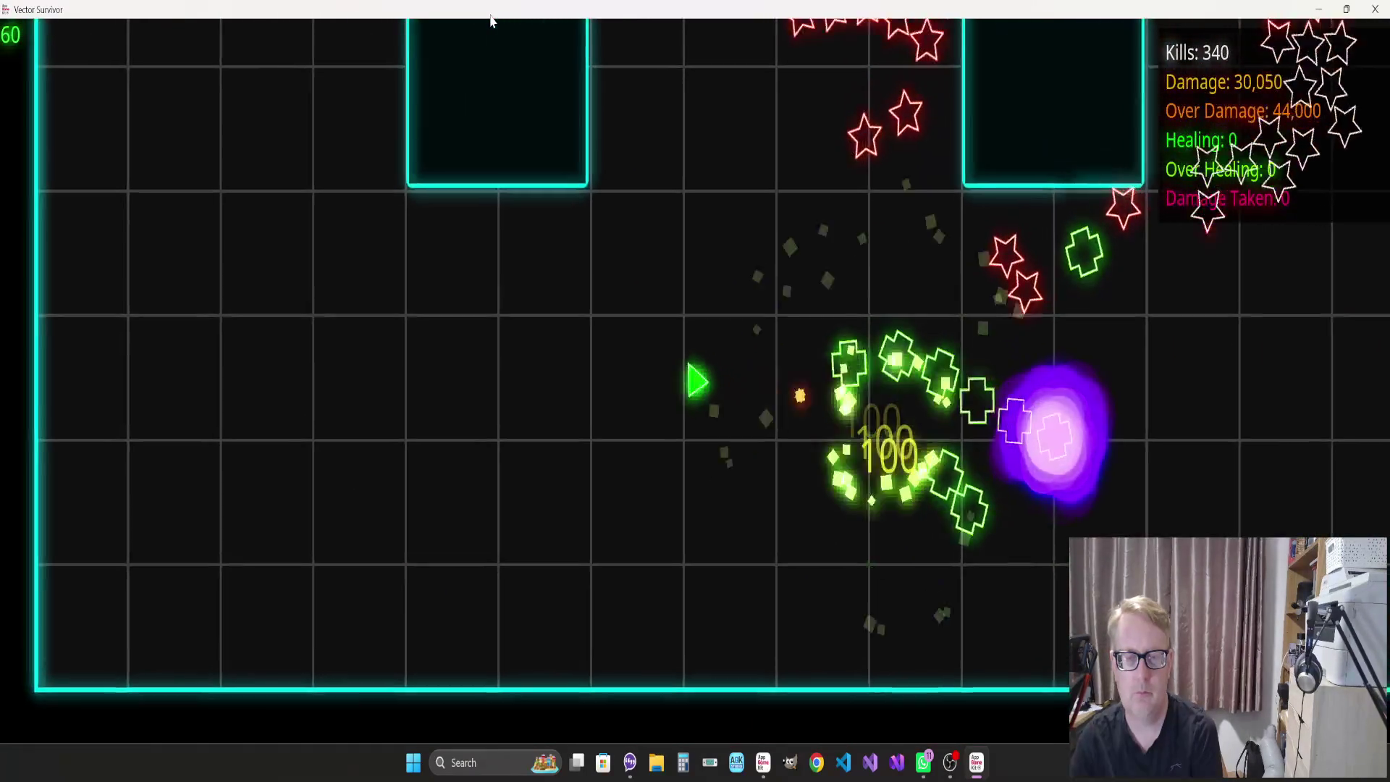
pyautogui.press('s')
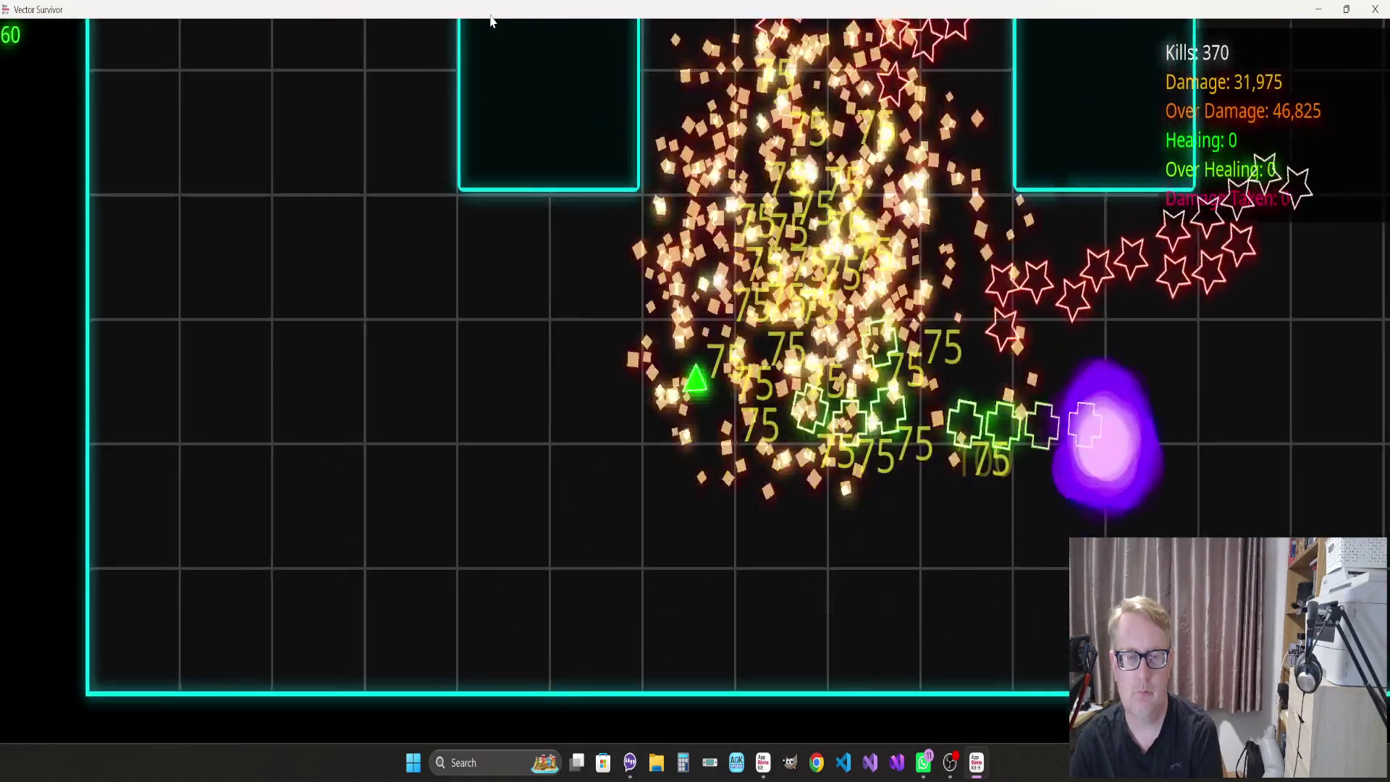
pyautogui.press('a')
pyautogui.press('w')
pyautogui.press('s')
pyautogui.press('a')
pyautogui.press('w')
pyautogui.press('w')
pyautogui.press('d')
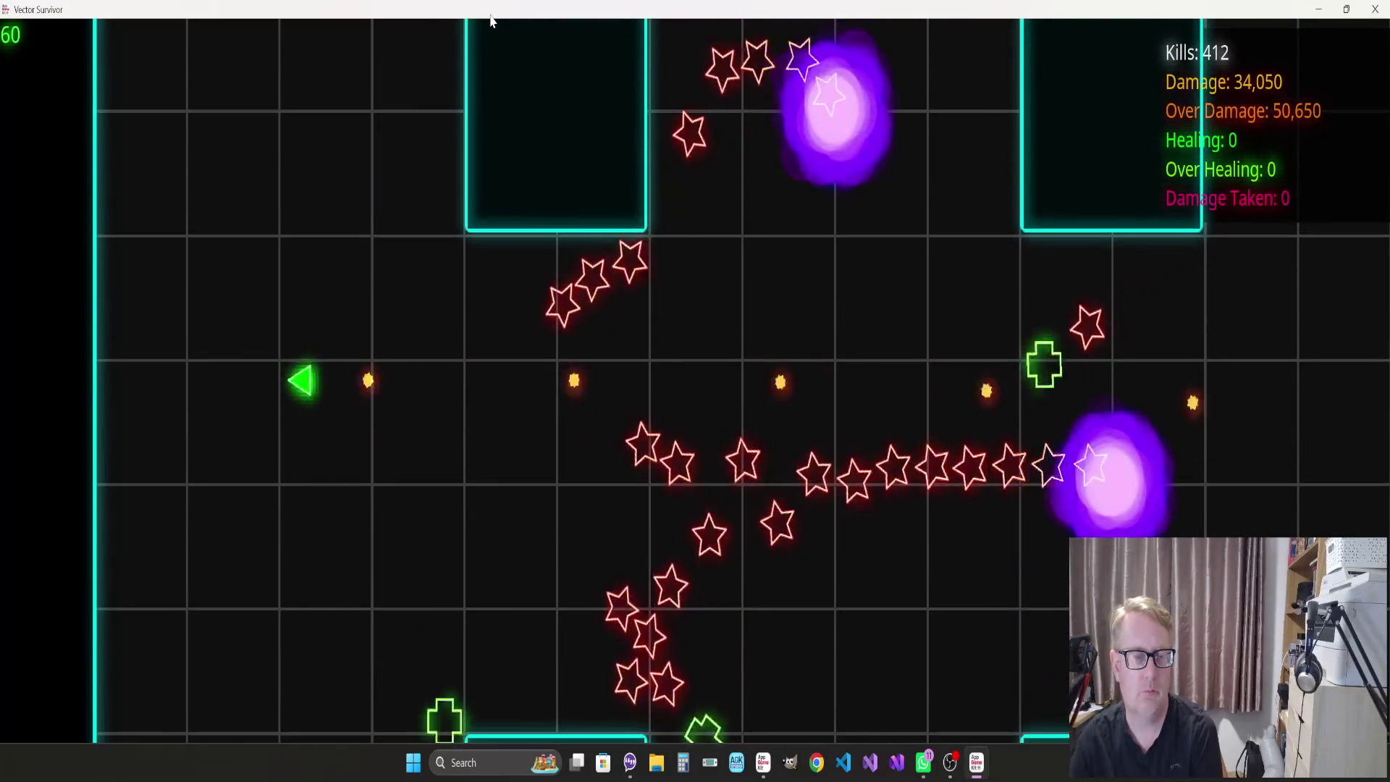
pyautogui.press('w')
pyautogui.press('d')
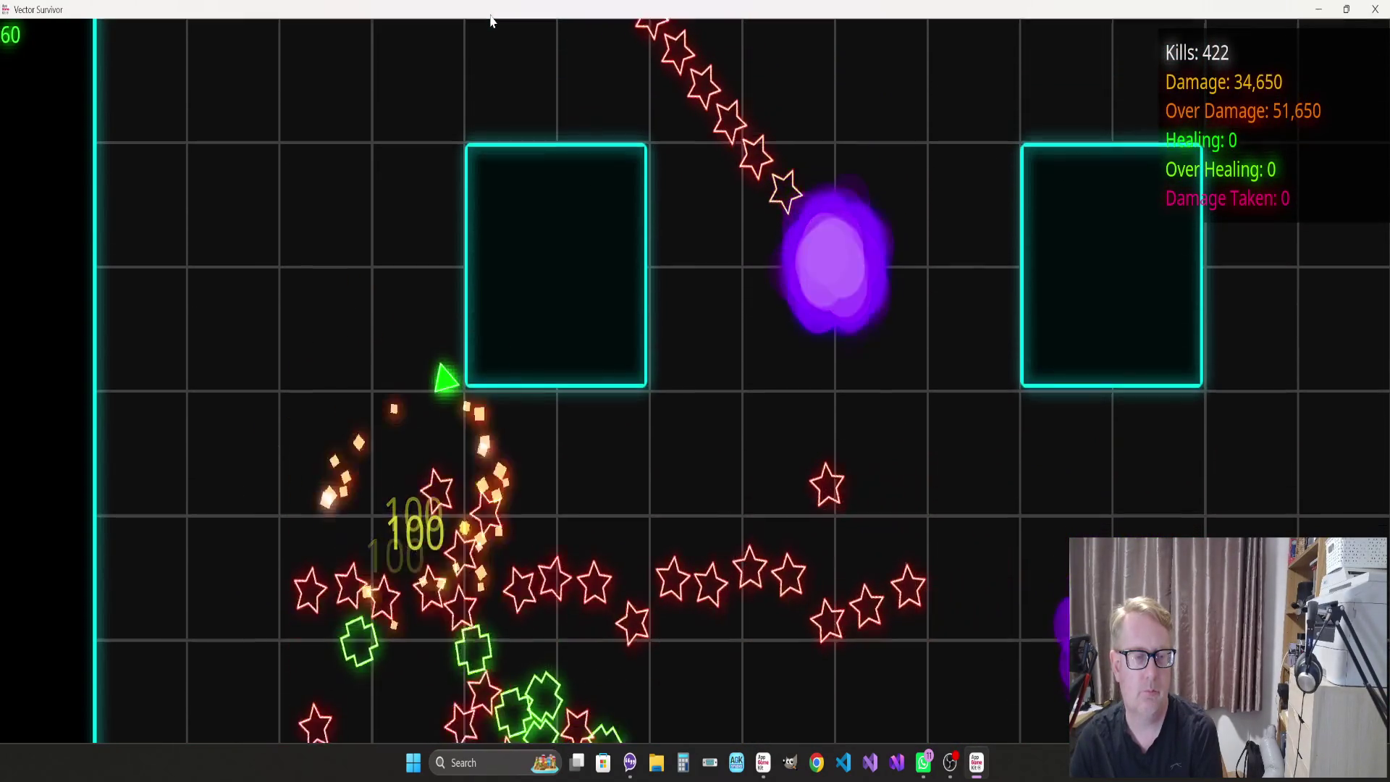
pyautogui.press('d')
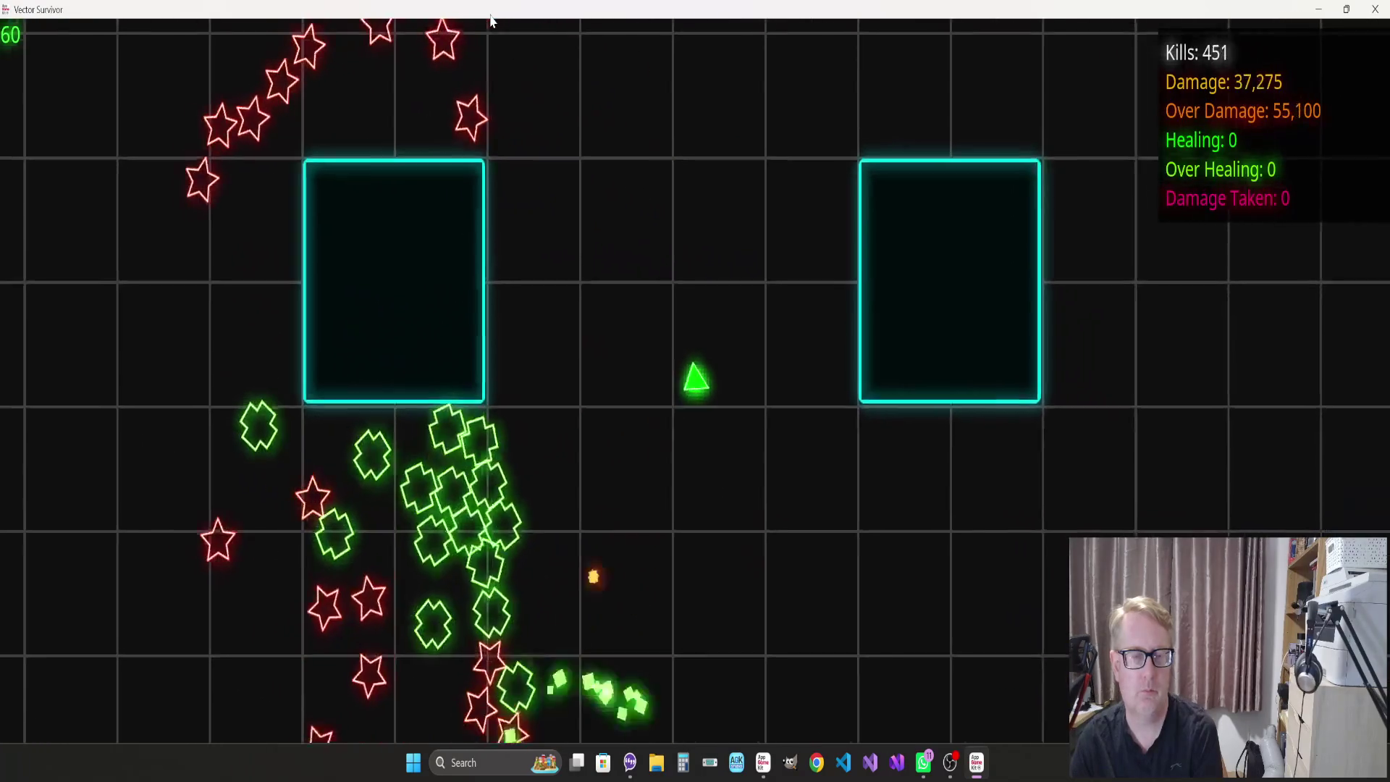
pyautogui.press('s')
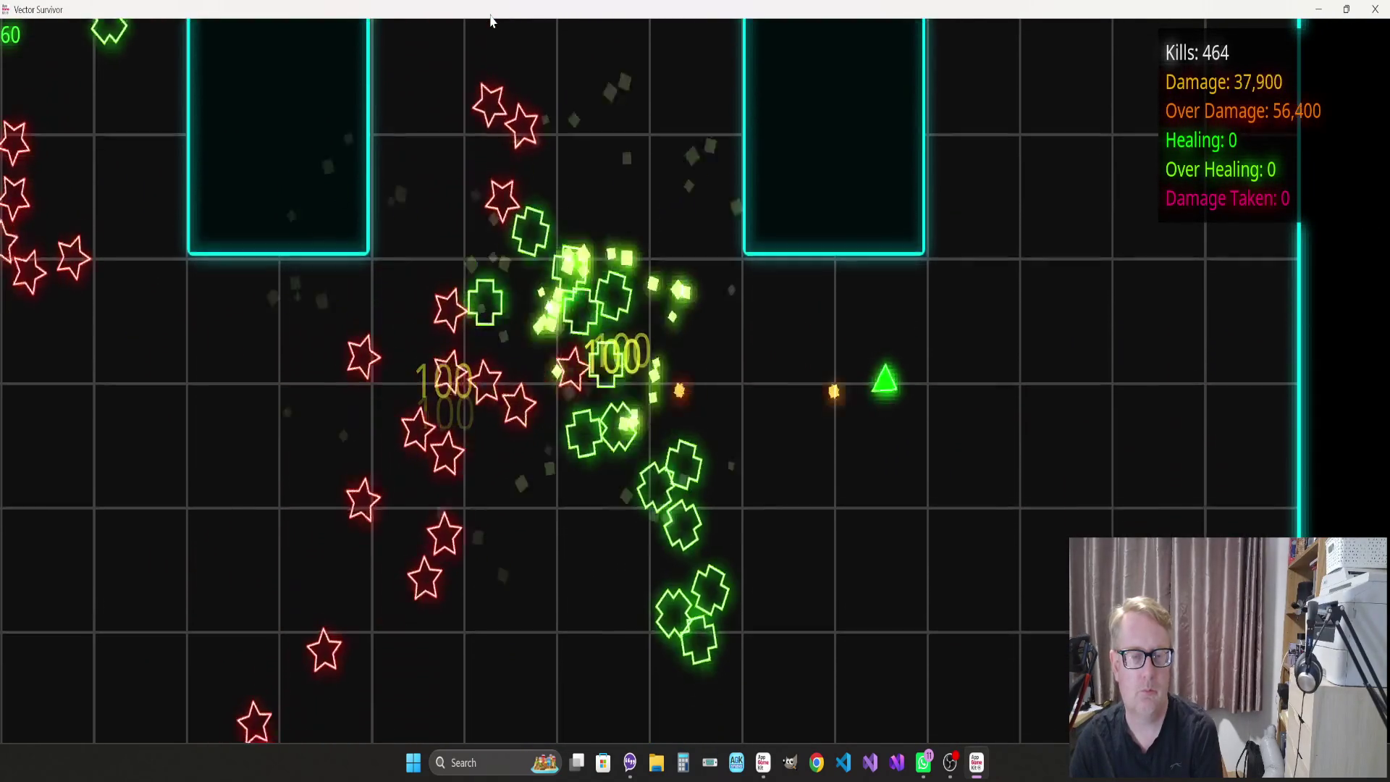
pyautogui.press('d')
pyautogui.press('s')
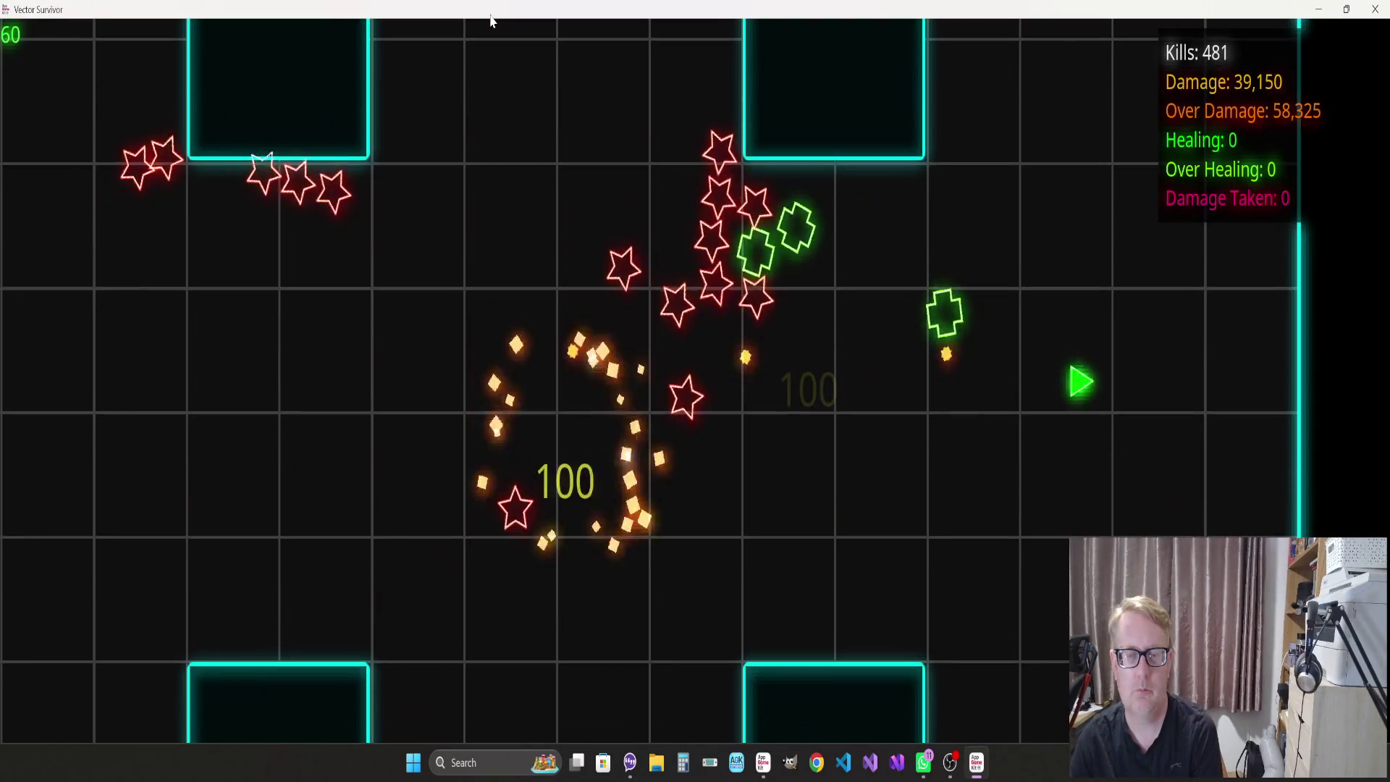
pyautogui.press('a')
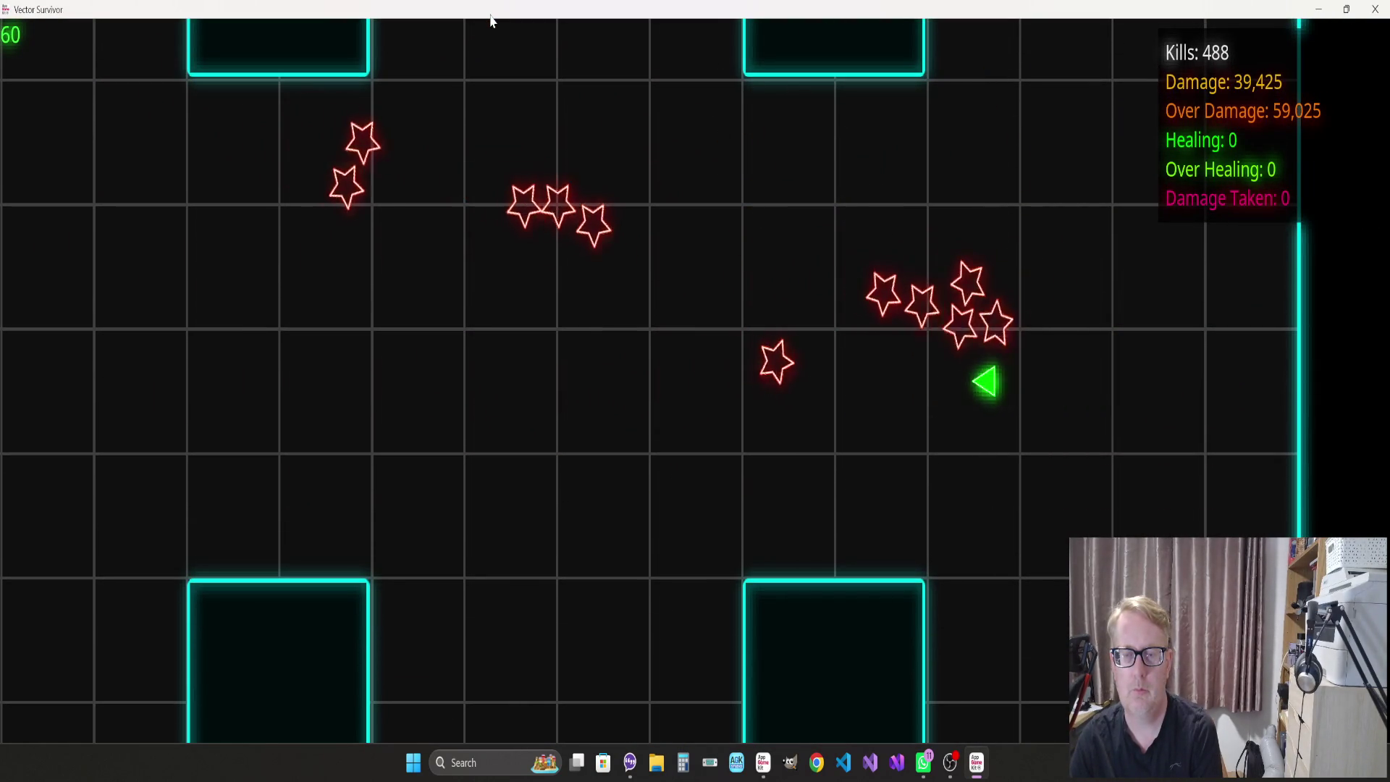
# Fly left to shoot the last wave 2 enemy, then turn up-right
pyautogui.press('a')
pyautogui.press('w')
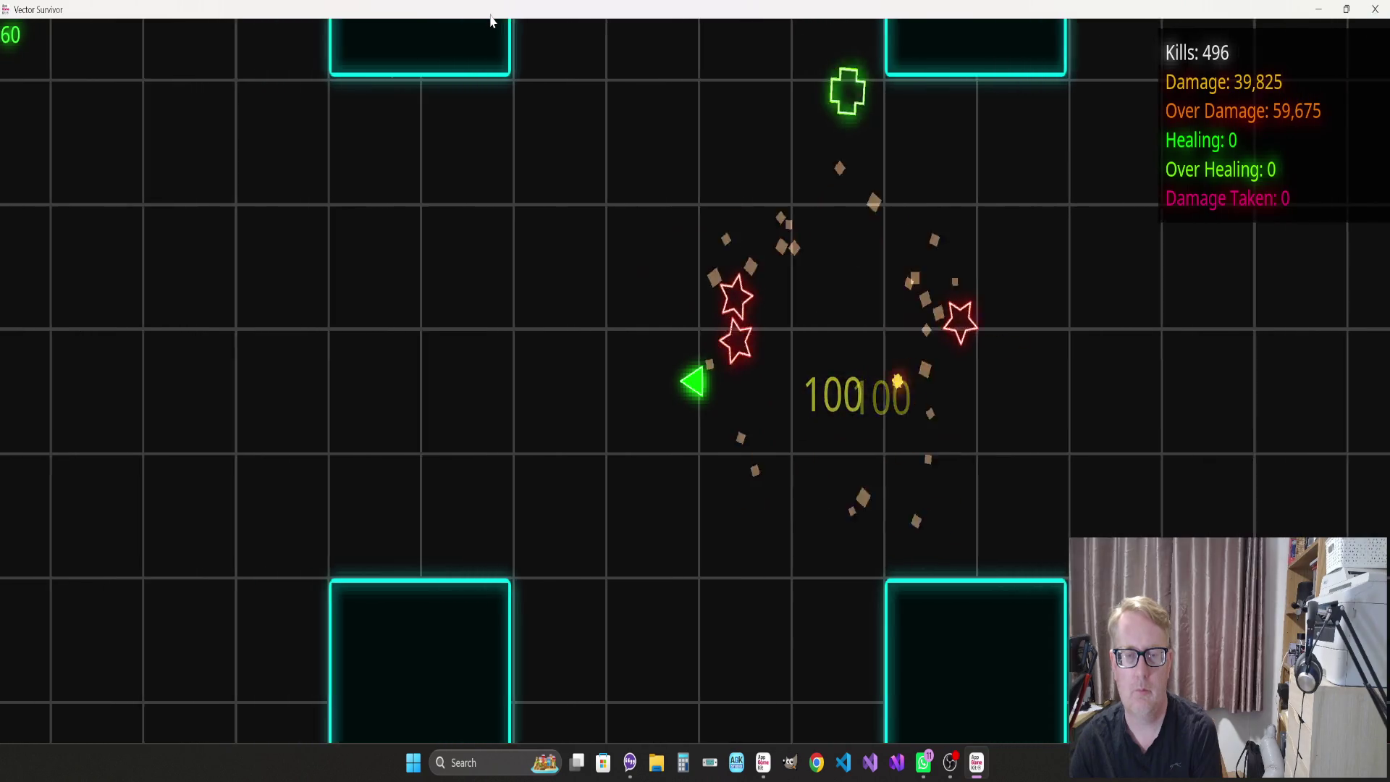
pyautogui.press('a')
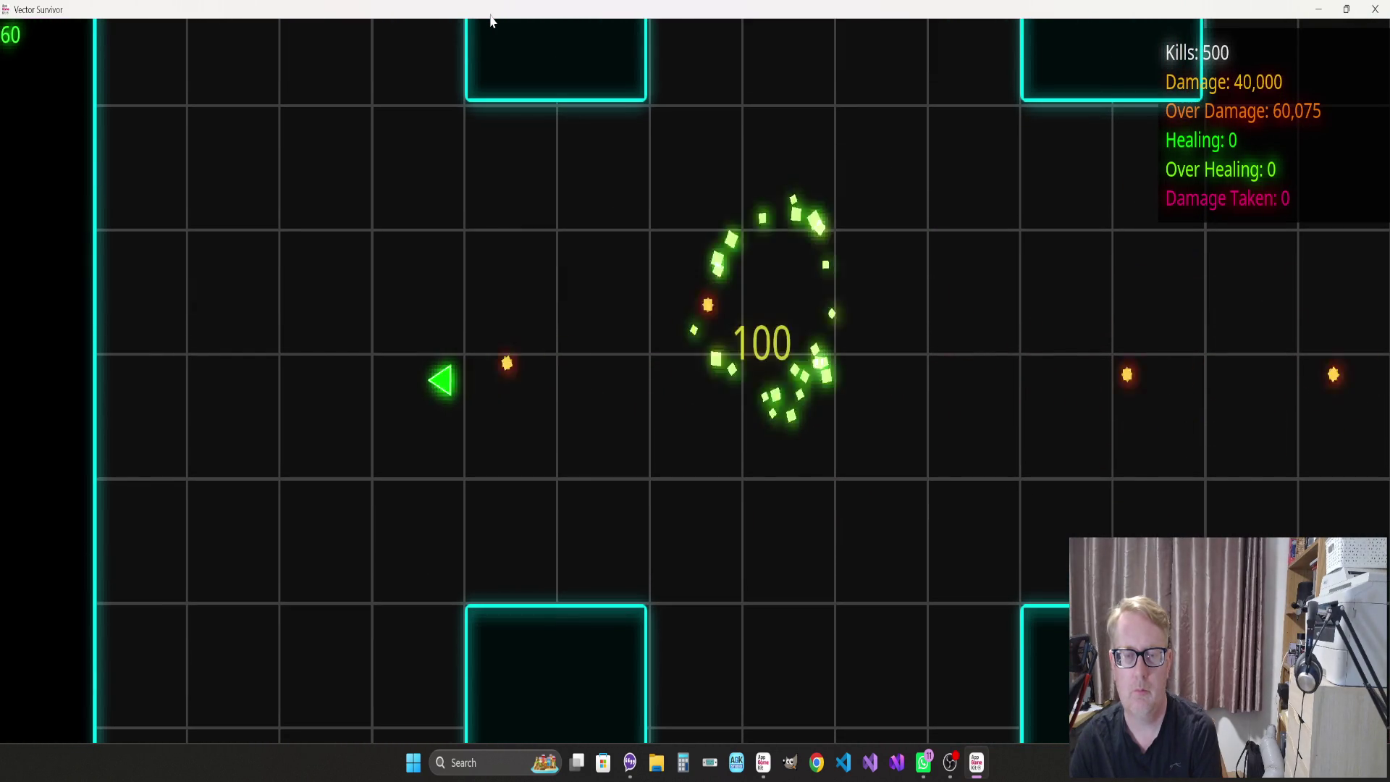
pyautogui.press('d')
pyautogui.press('w')
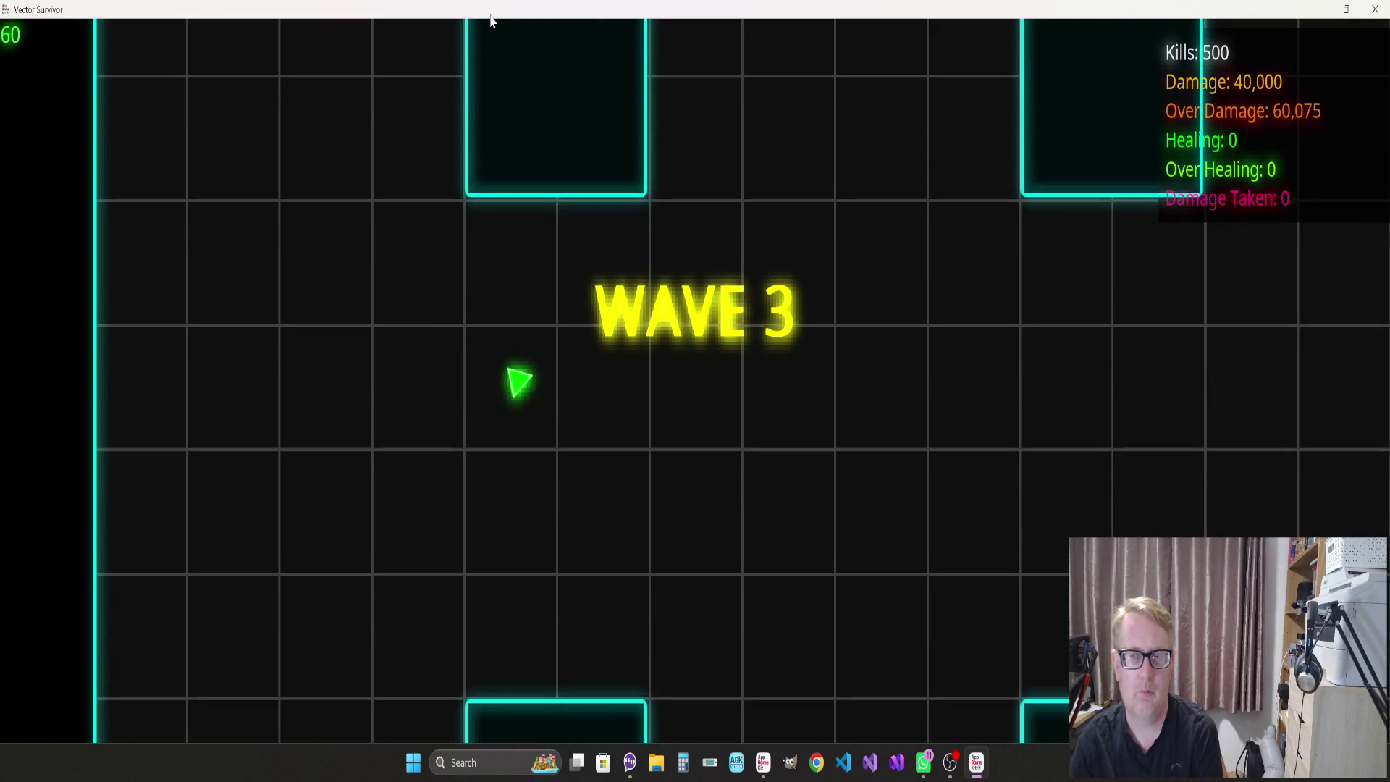
# Survive wave 3, destroying the star swarm and bubble enemies until WAVE 4 appears
pyautogui.press('d')
pyautogui.press('s')
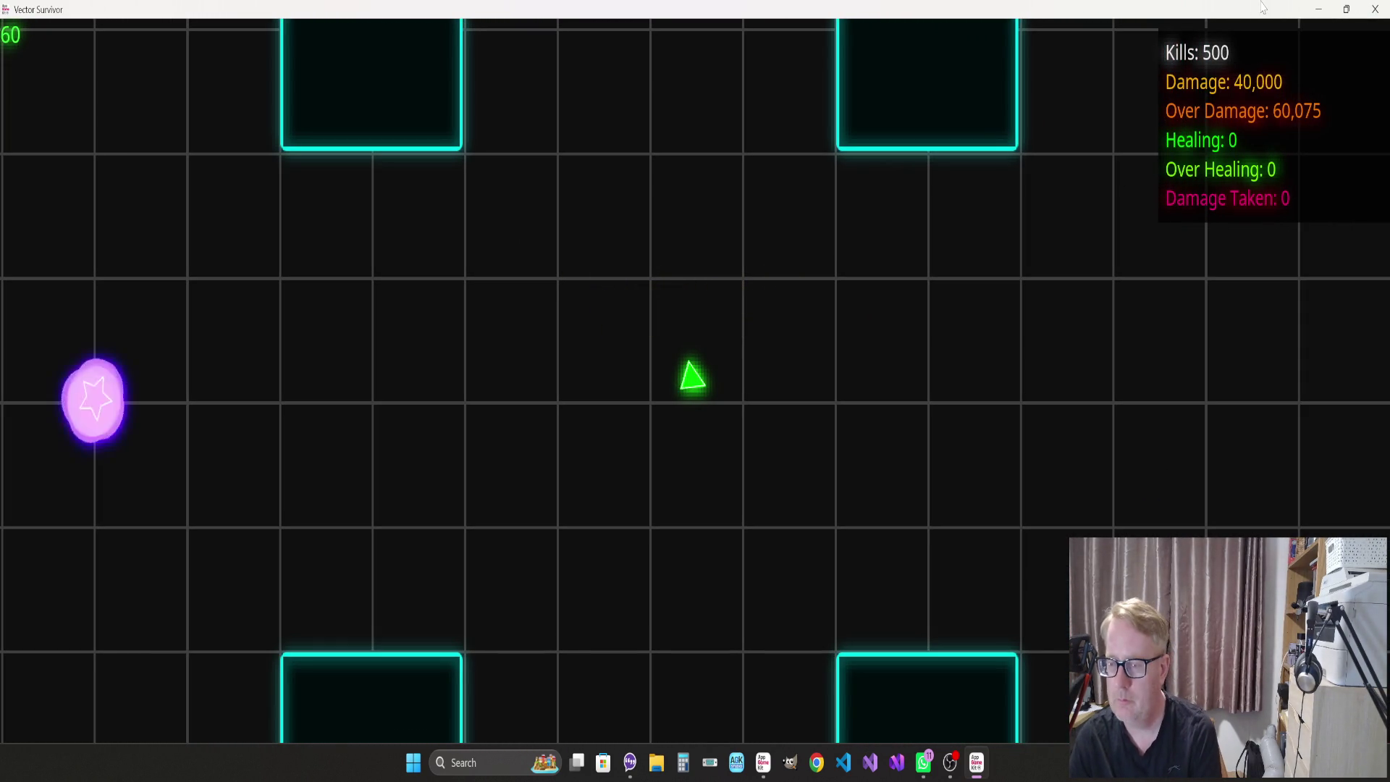
pyautogui.press('s')
pyautogui.press('a')
pyautogui.press('d')
pyautogui.press('w')
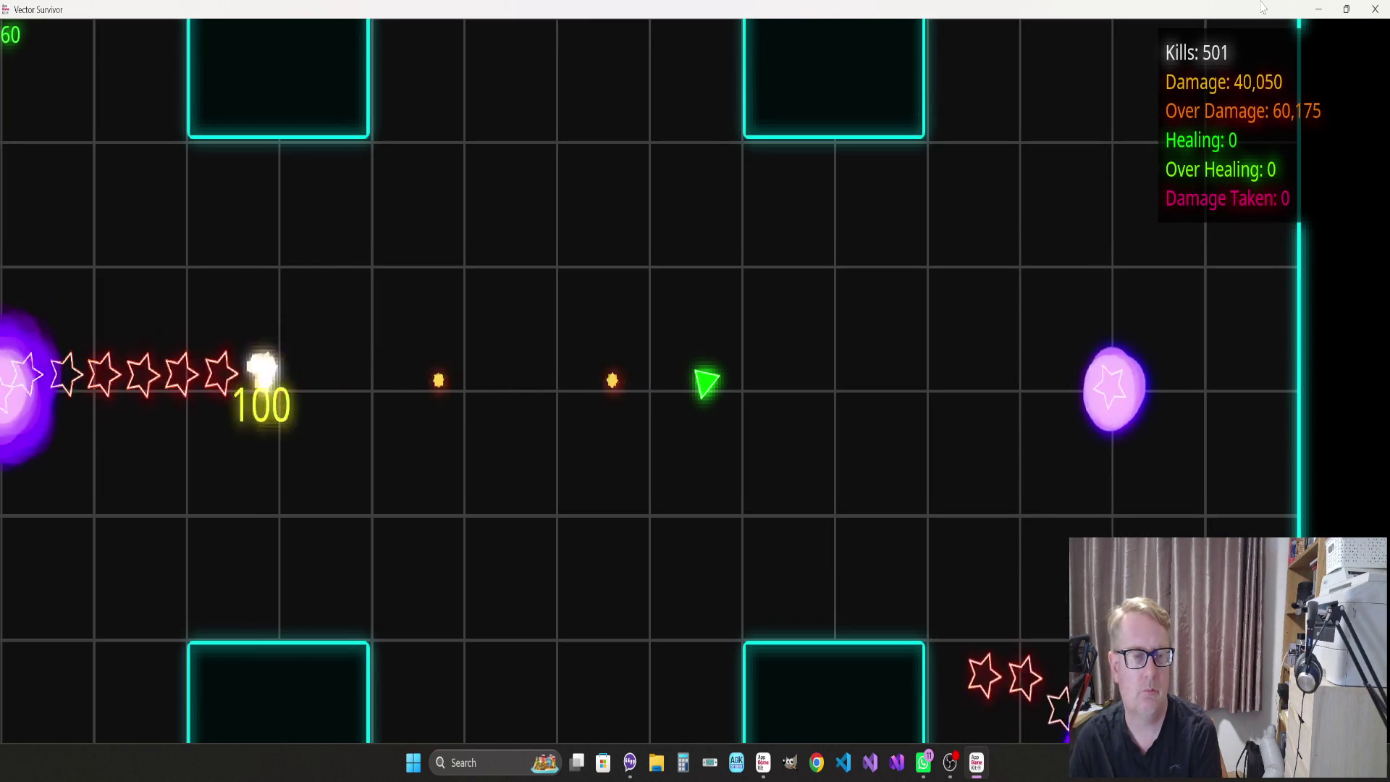
pyautogui.press('s')
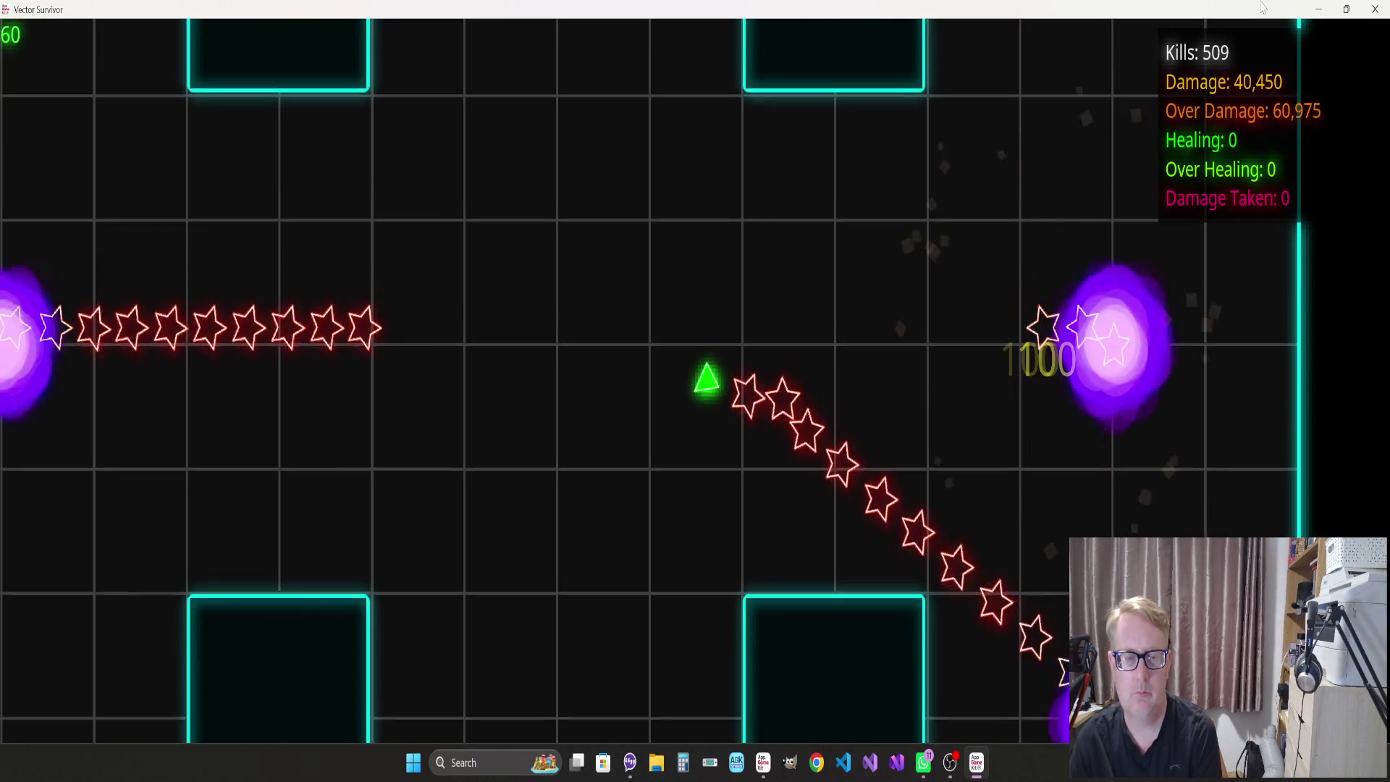
pyautogui.press('a')
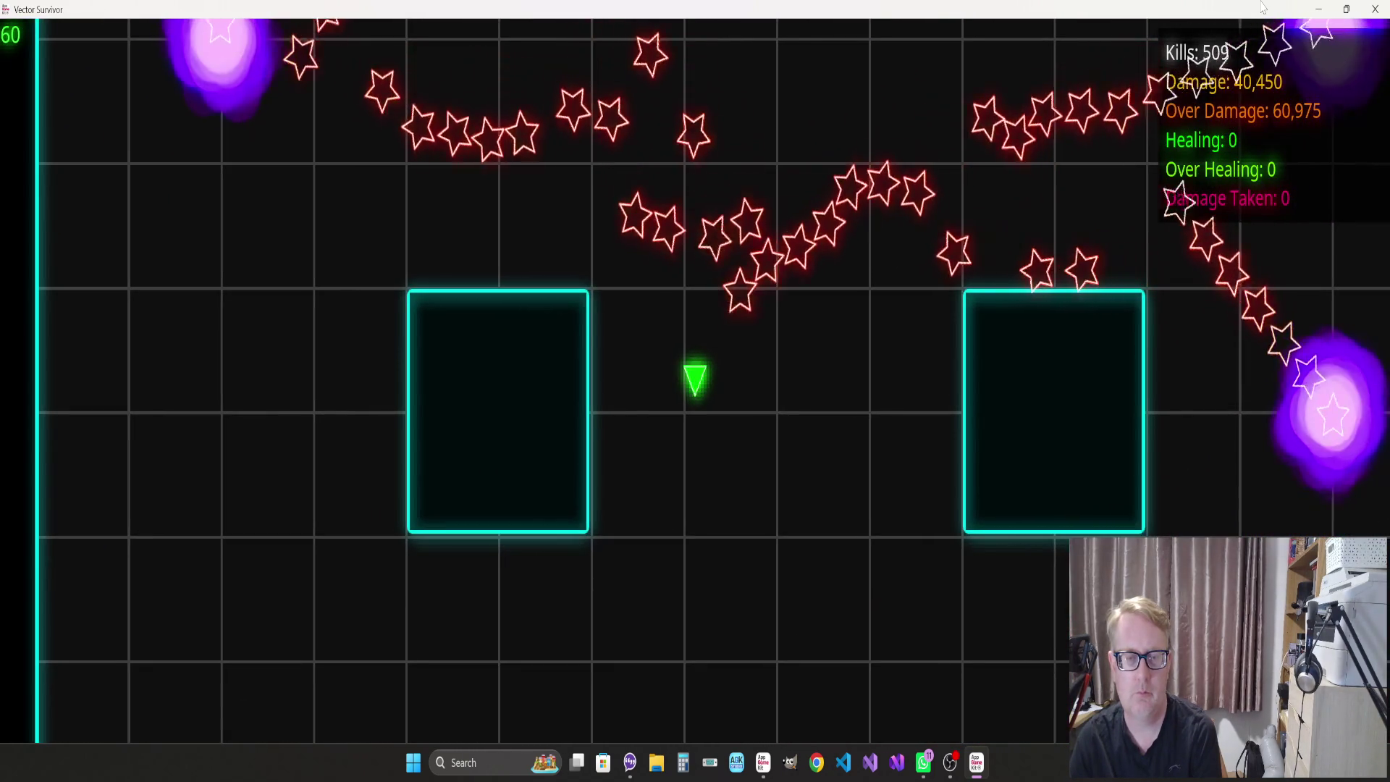
pyautogui.press('s')
pyautogui.press('d')
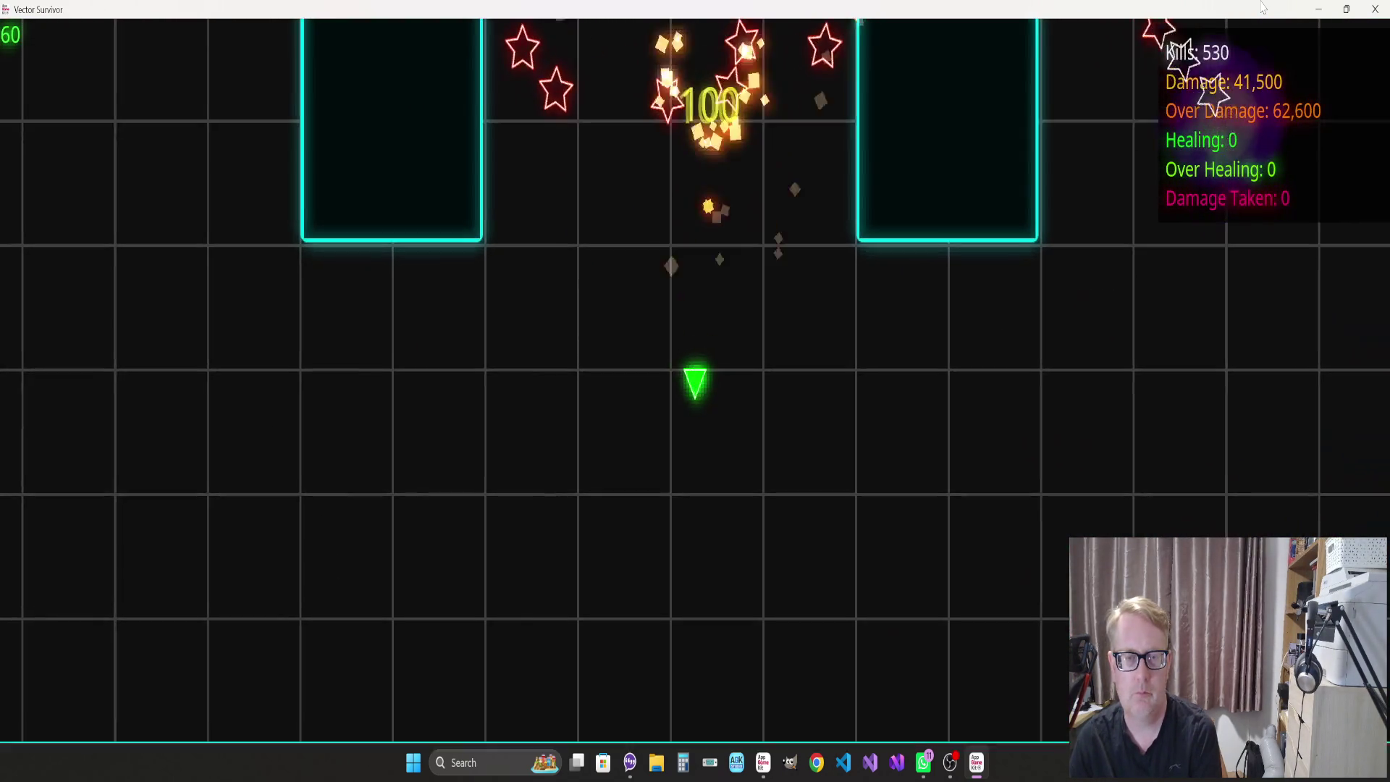
pyautogui.press('d')
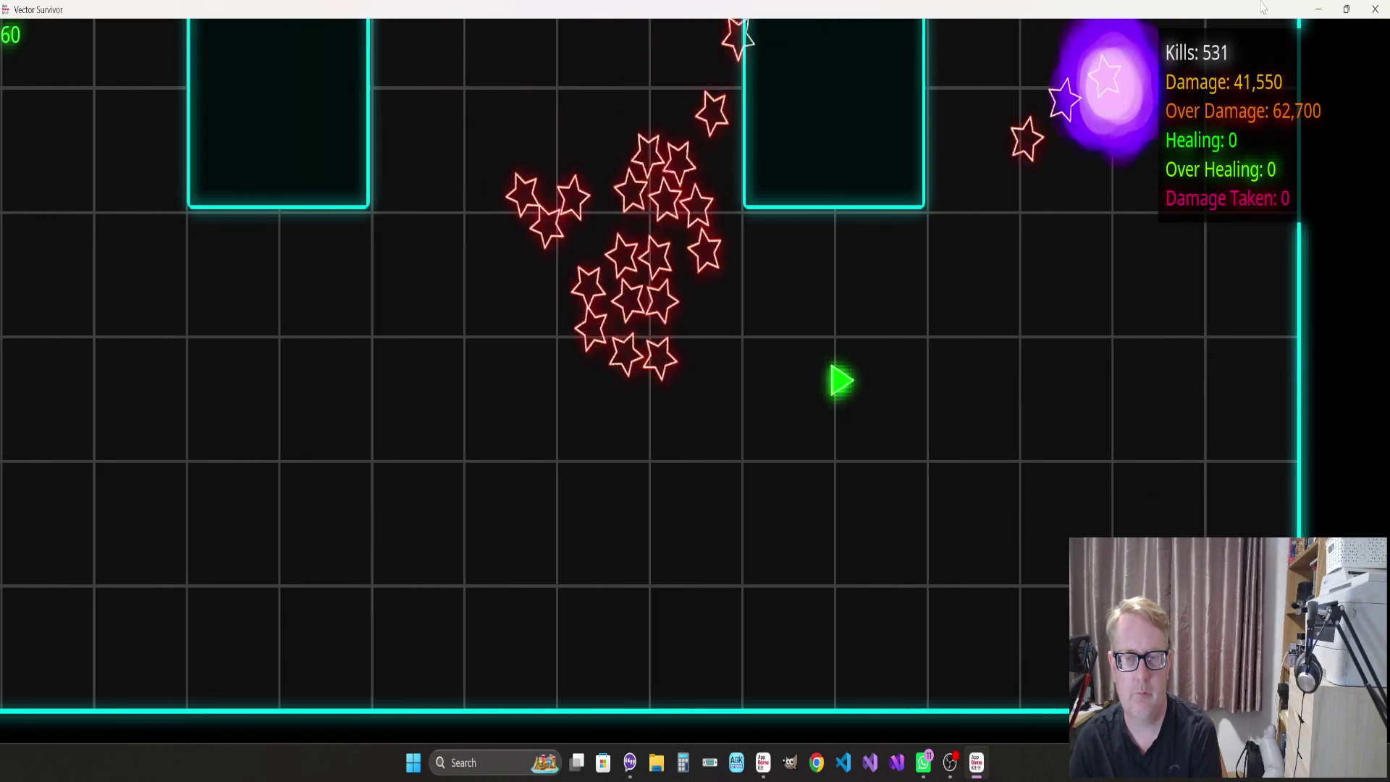
pyautogui.press('a')
pyautogui.press('w')
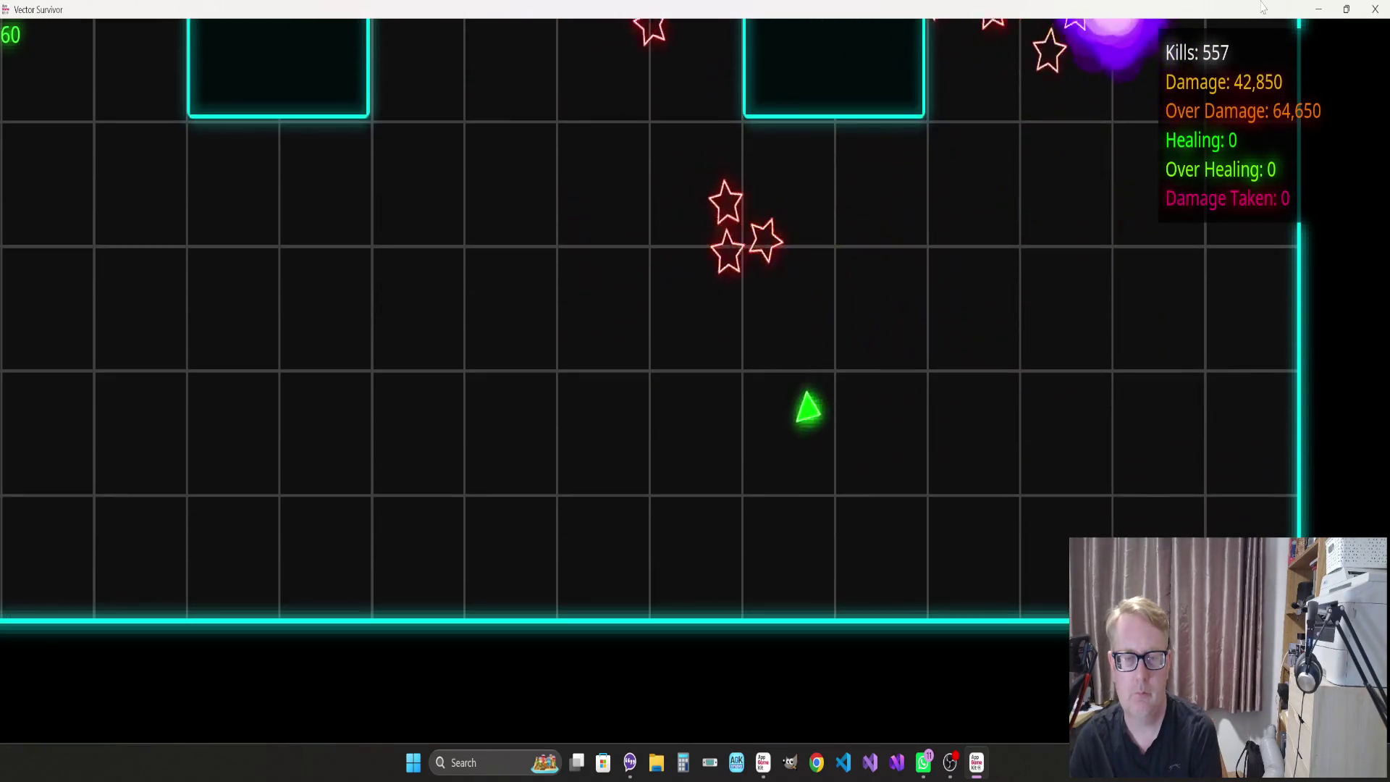
pyautogui.press('w')
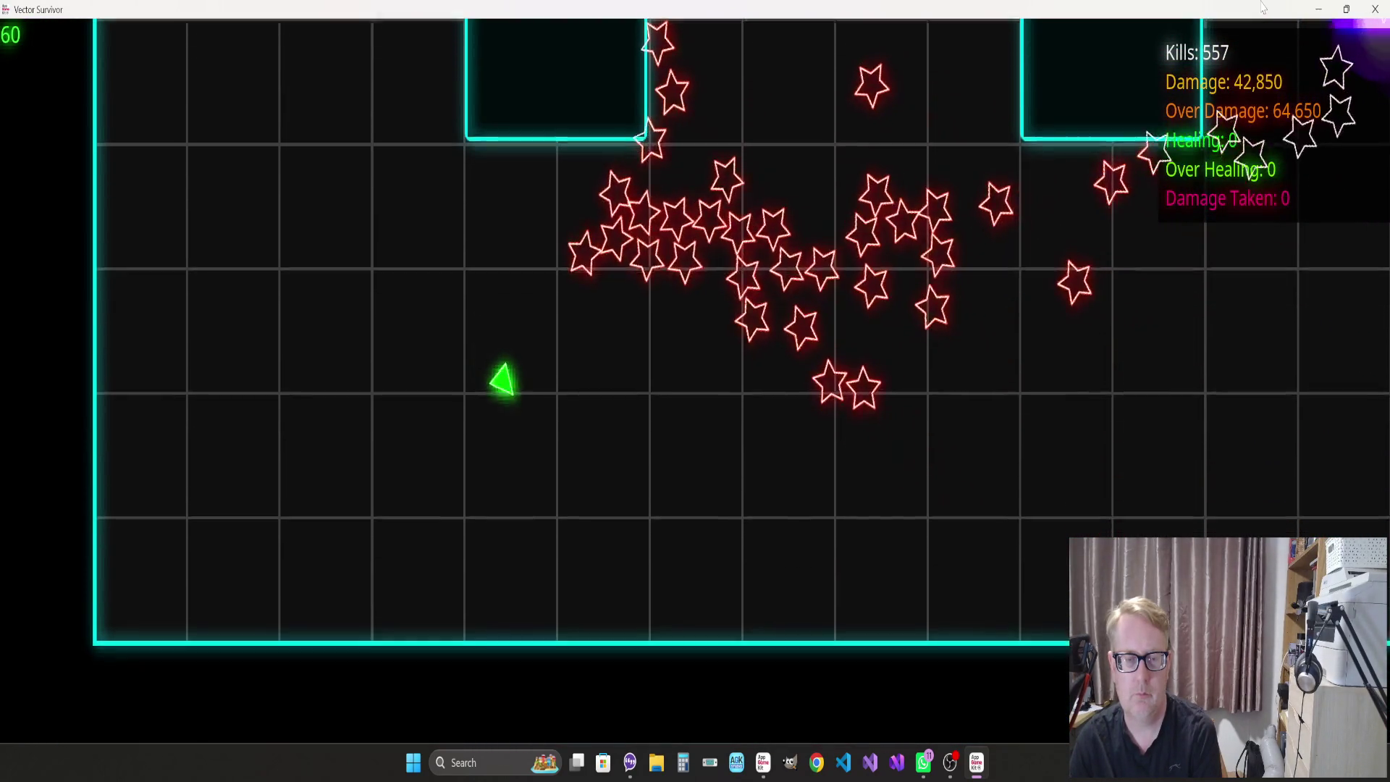
pyautogui.press('w')
pyautogui.press('d')
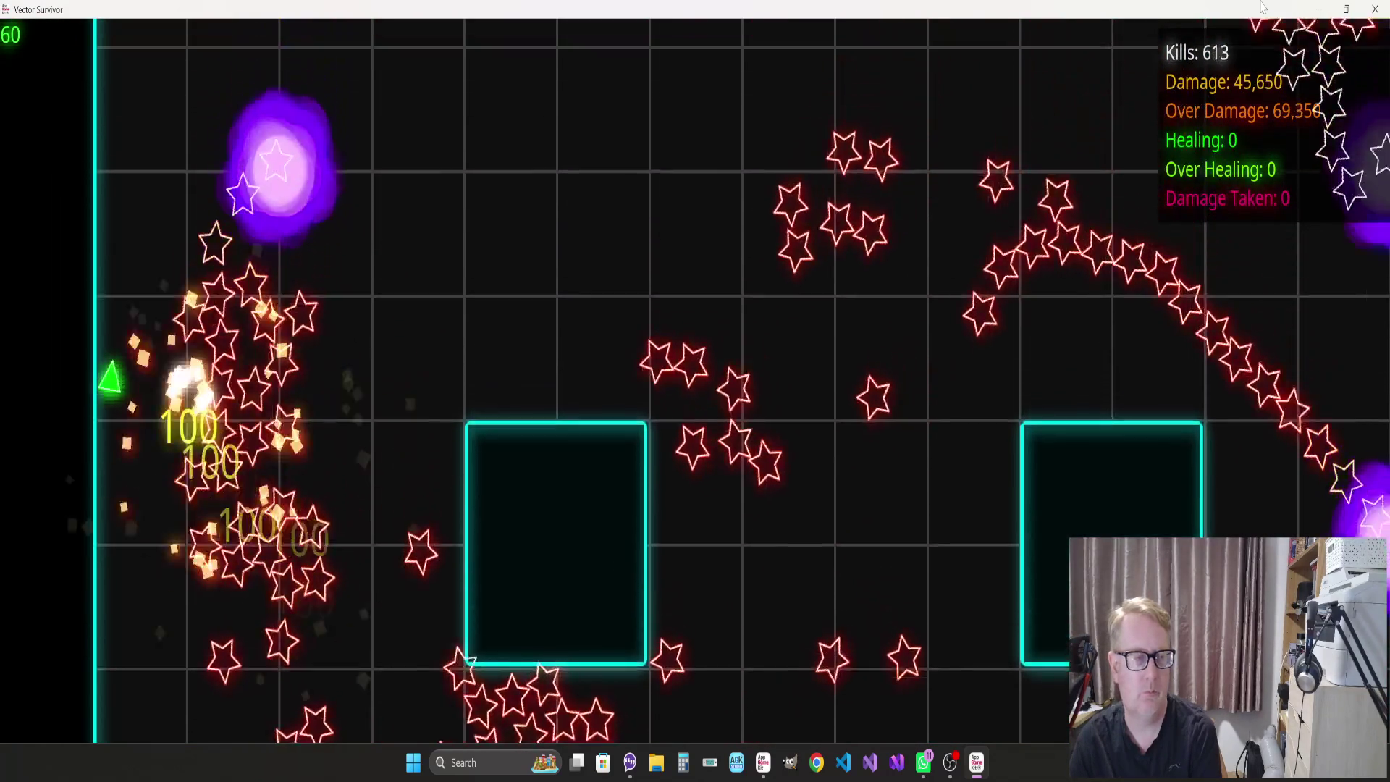
pyautogui.press('w')
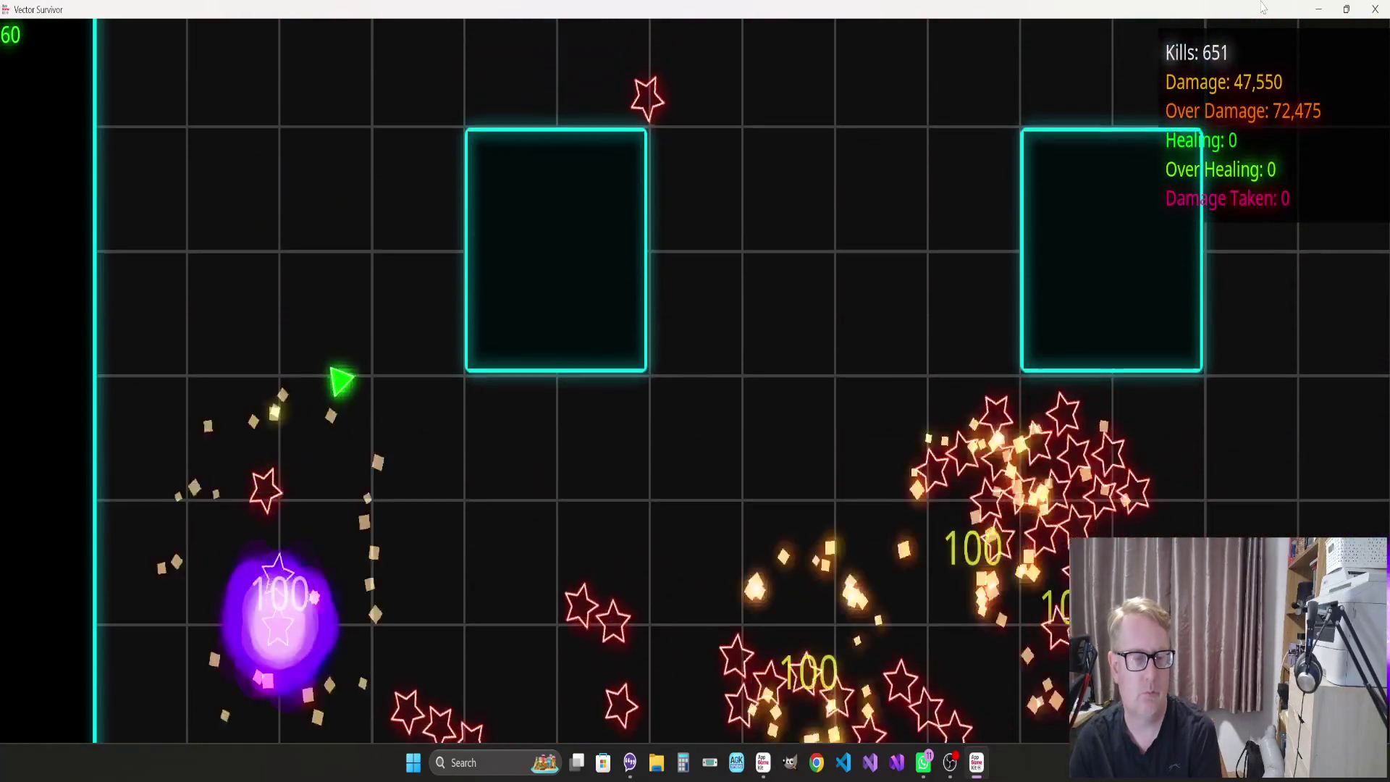
pyautogui.press('w')
pyautogui.press('d')
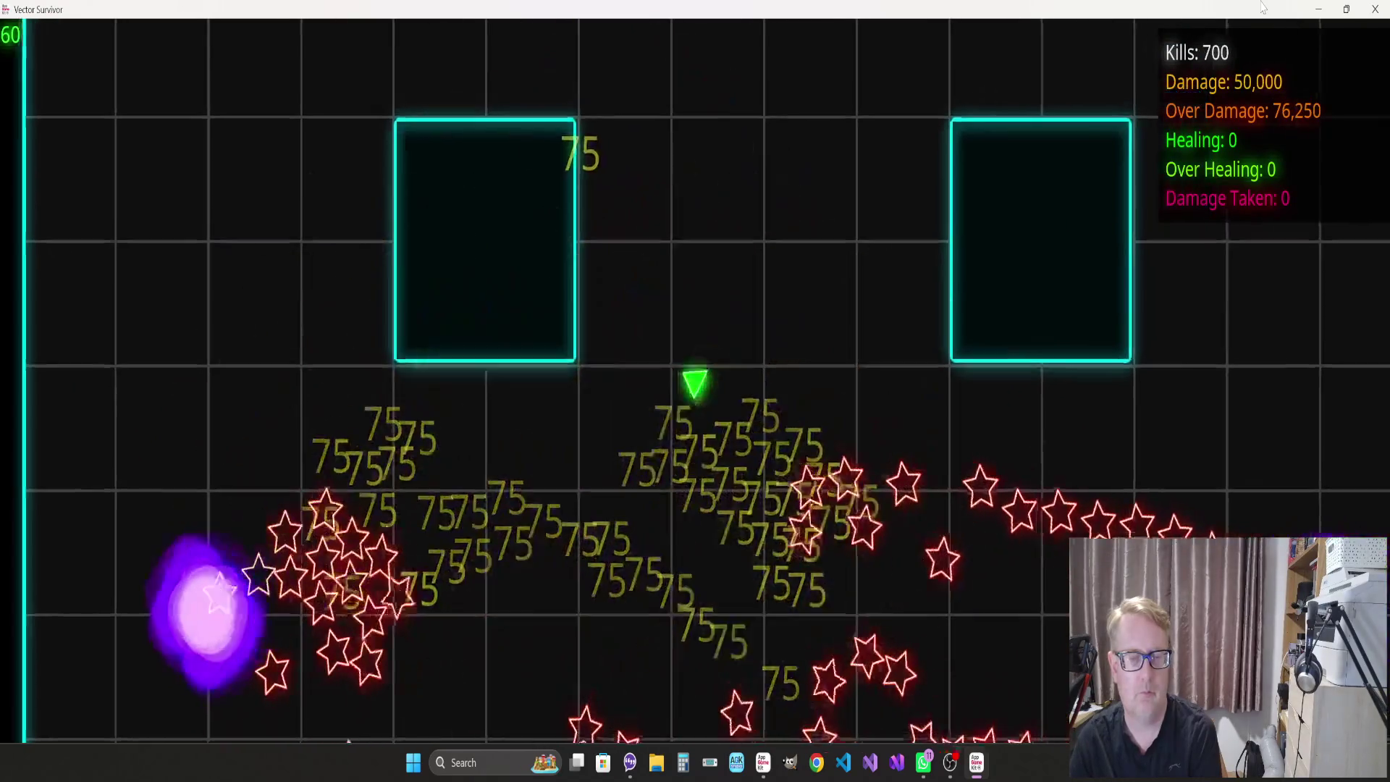
pyautogui.press('a')
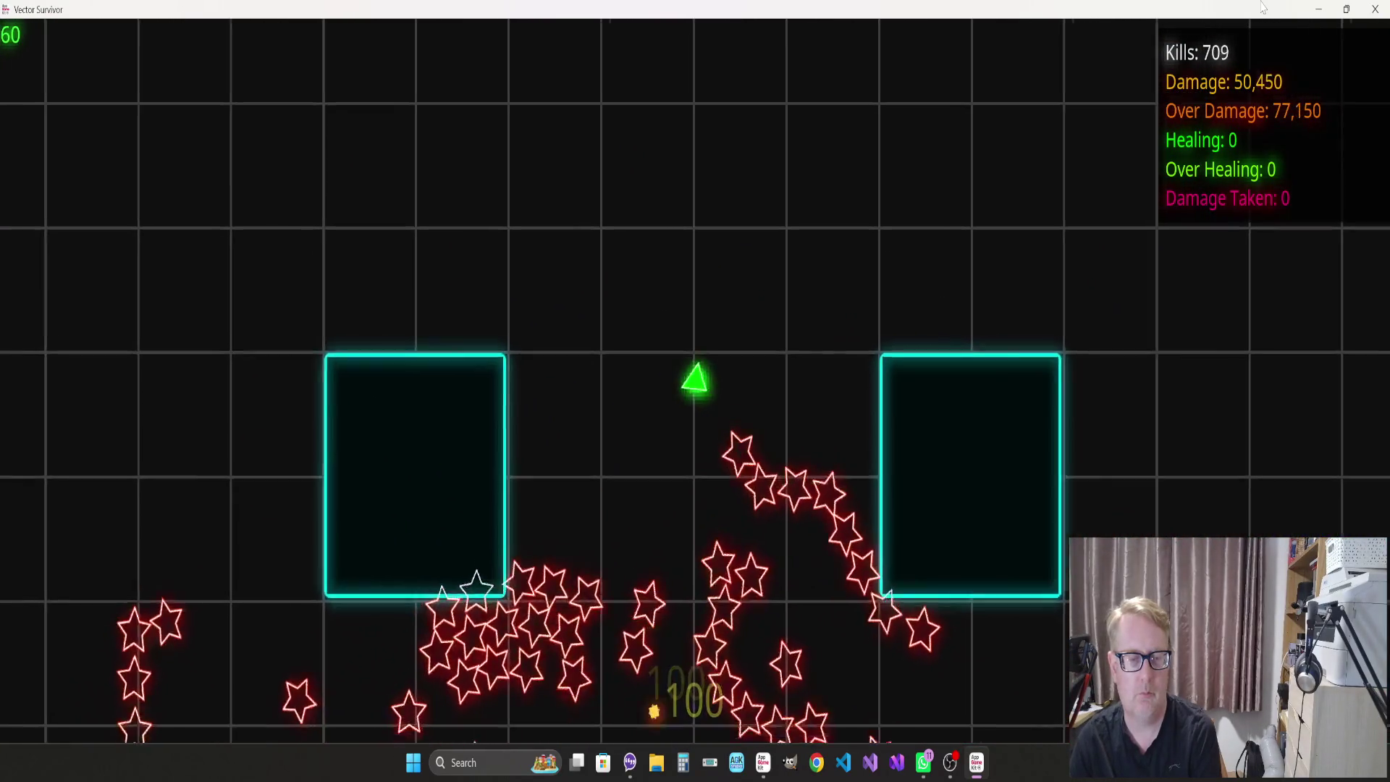
pyautogui.press('d')
pyautogui.press('s')
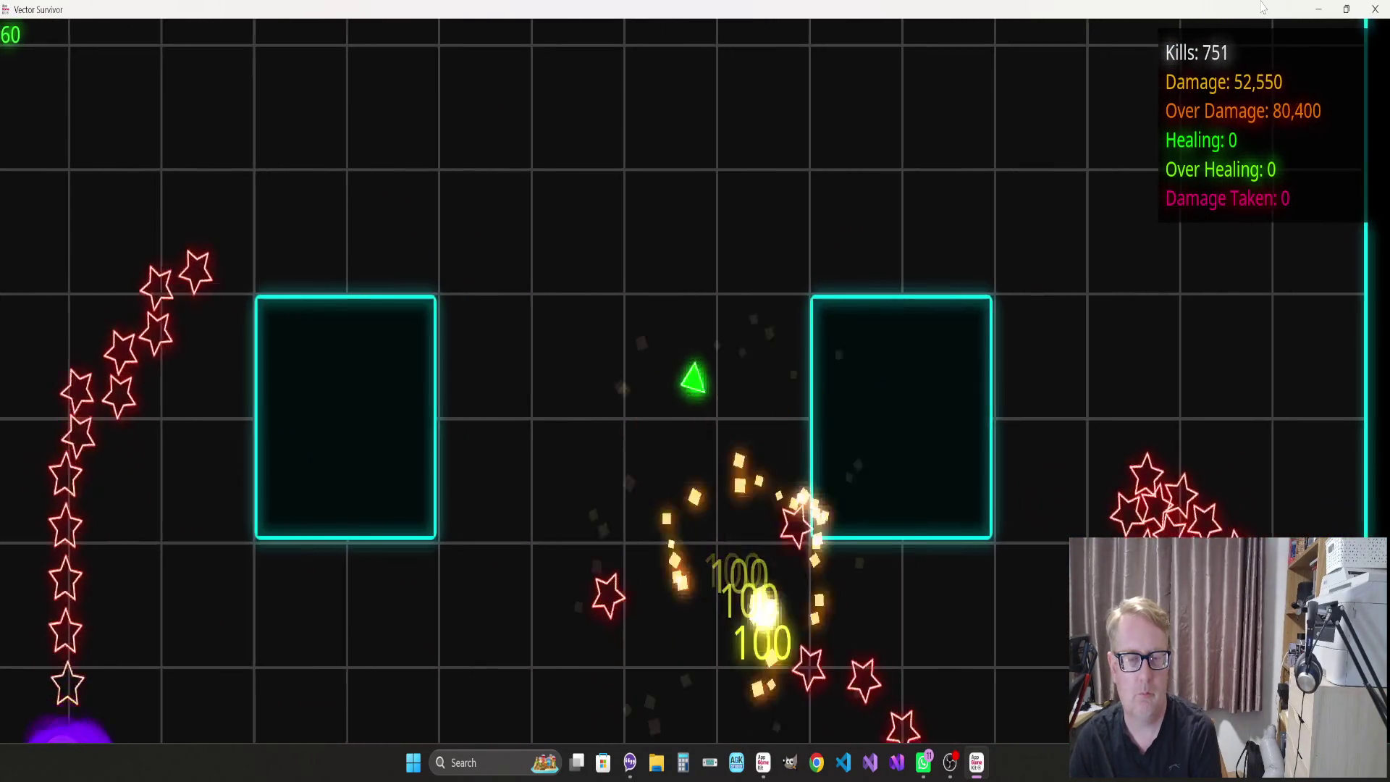
pyautogui.press('d')
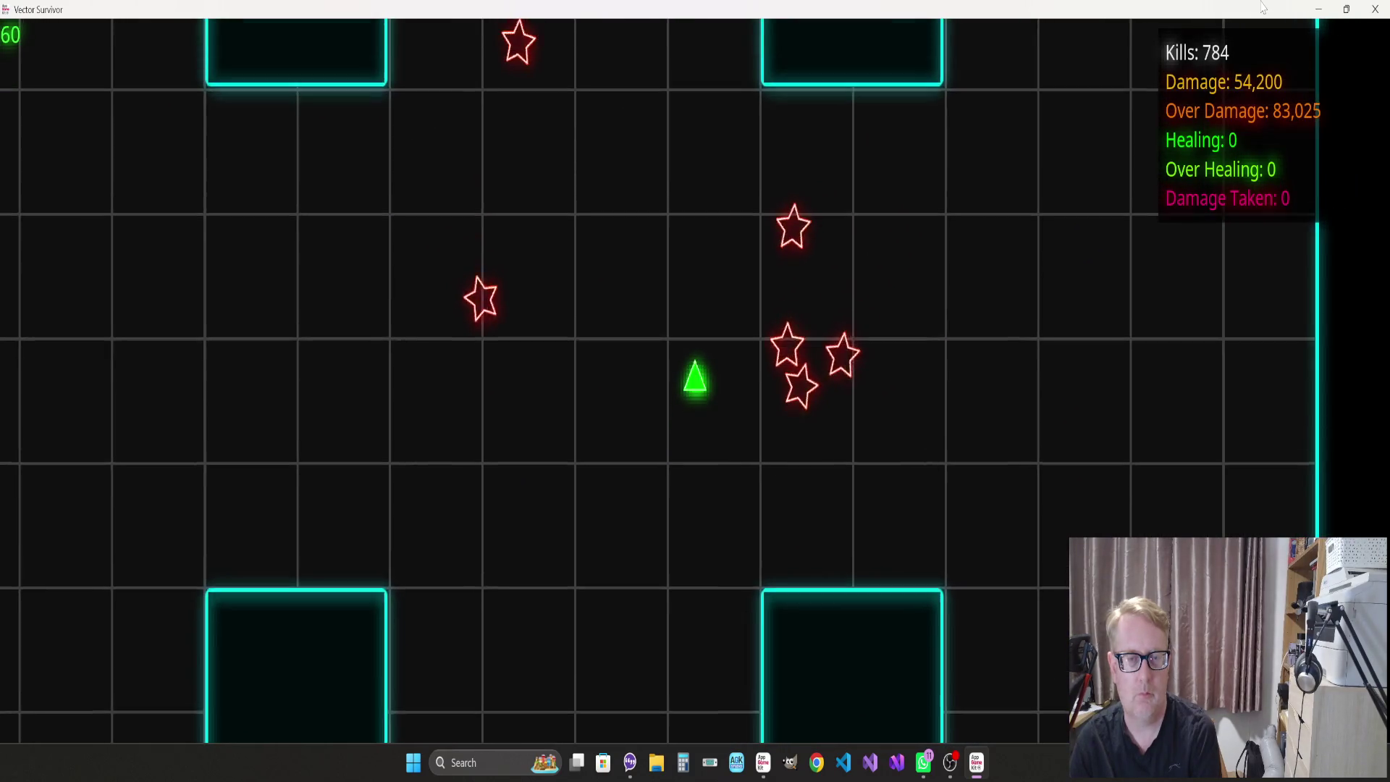
pyautogui.press('w')
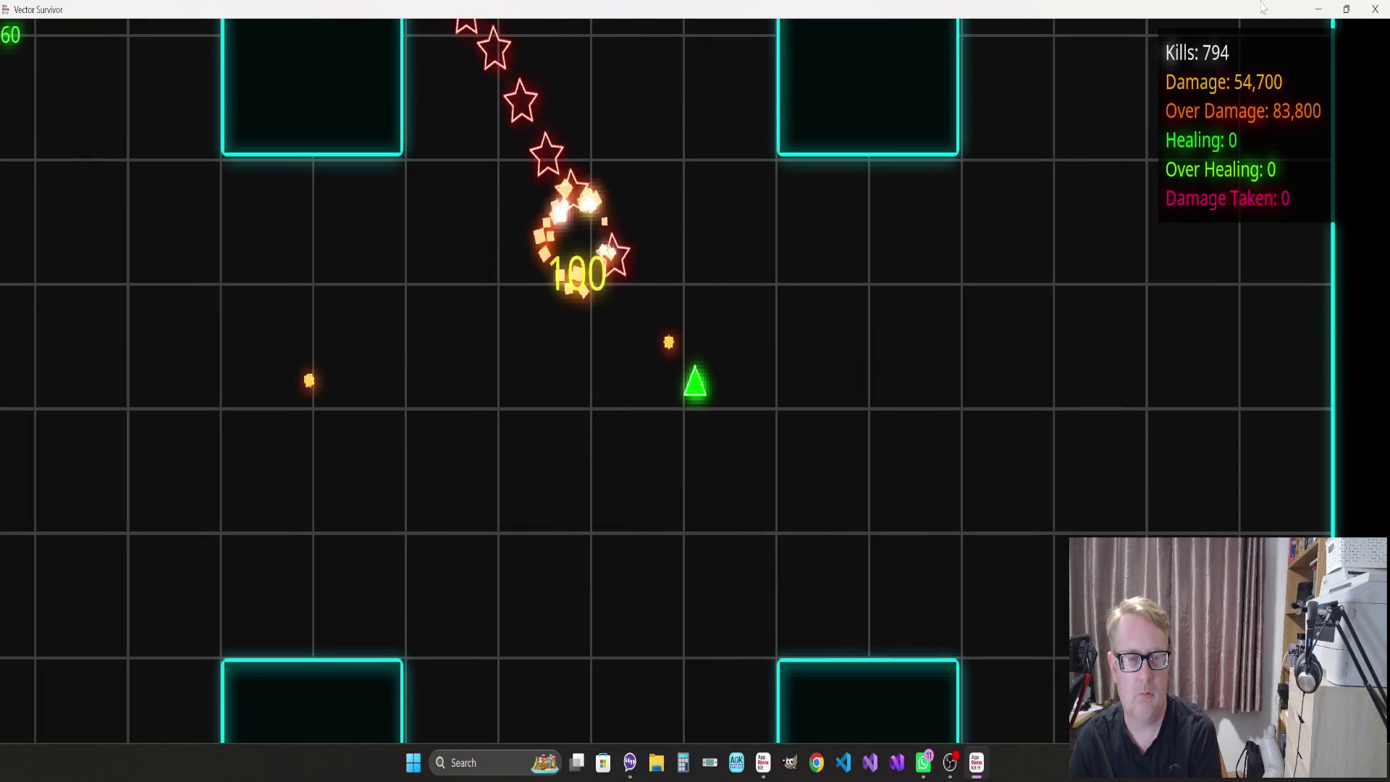
pyautogui.press('a')
pyautogui.press('w')
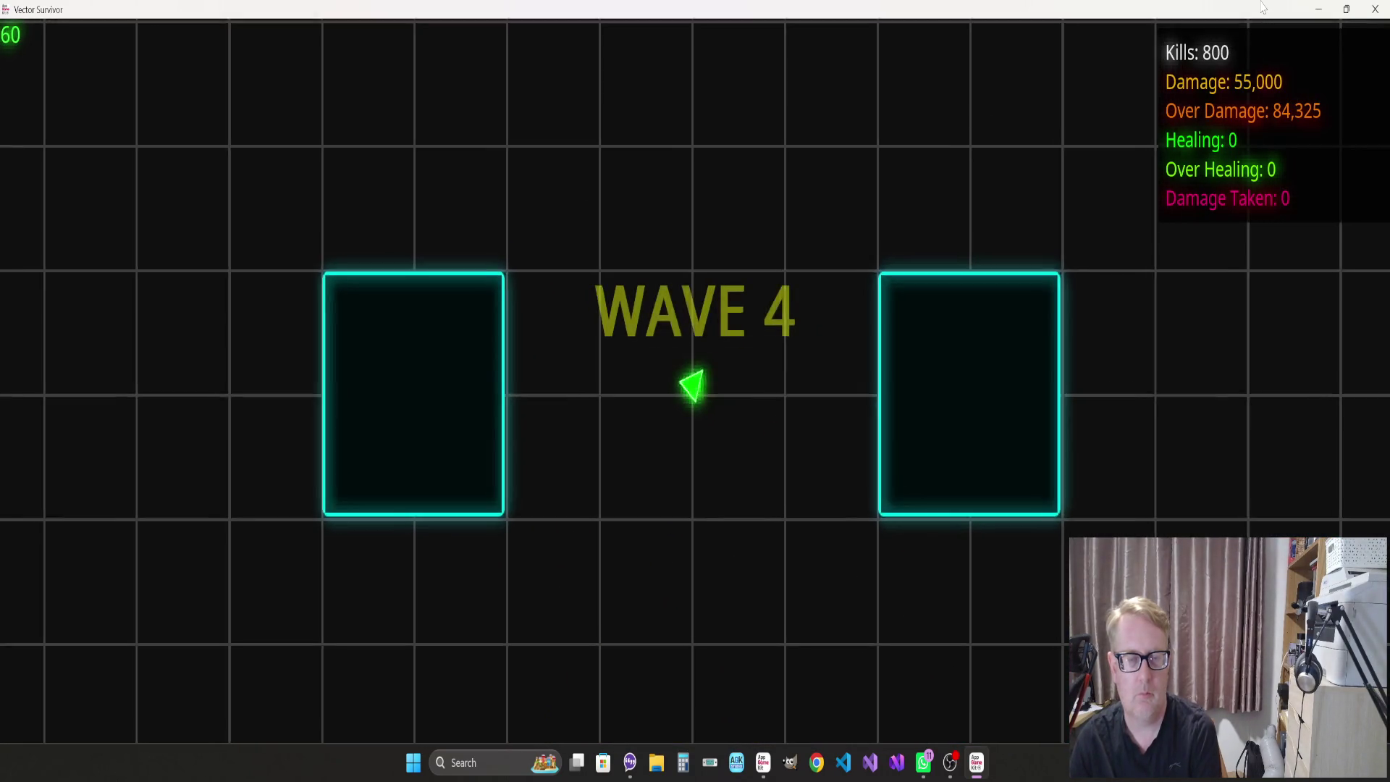
# Fly the ship down, across to the right-hand arena wall, along it, then back left
pyautogui.press('s')
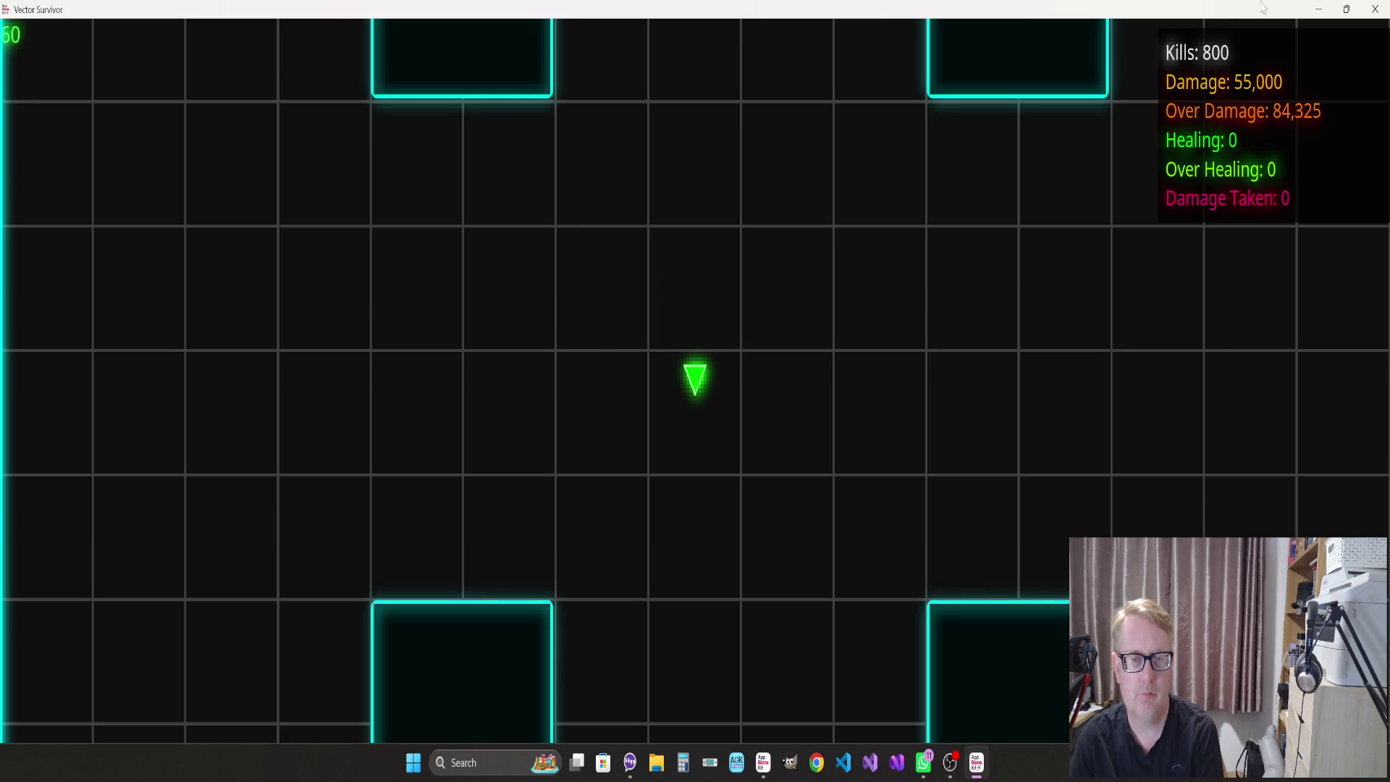
pyautogui.press('d')
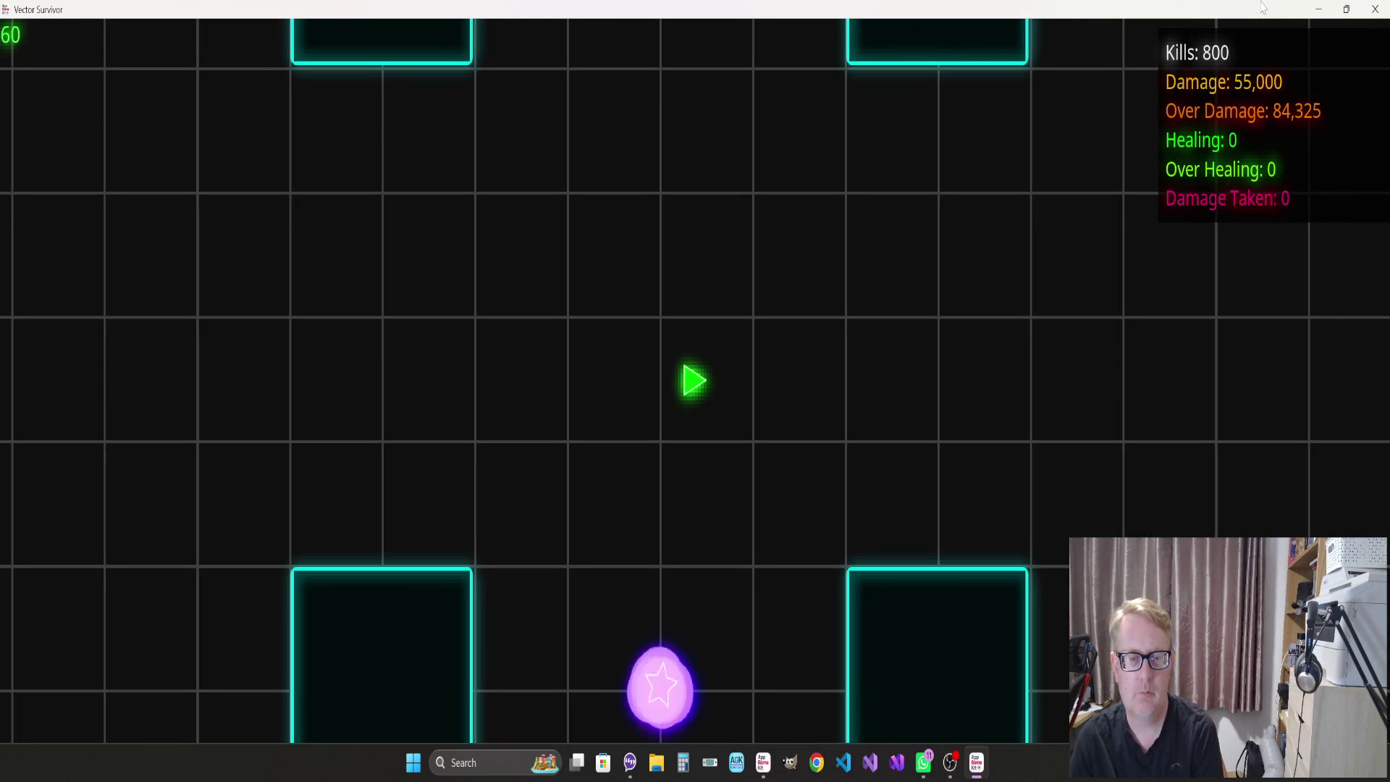
pyautogui.press('w')
pyautogui.press('d')
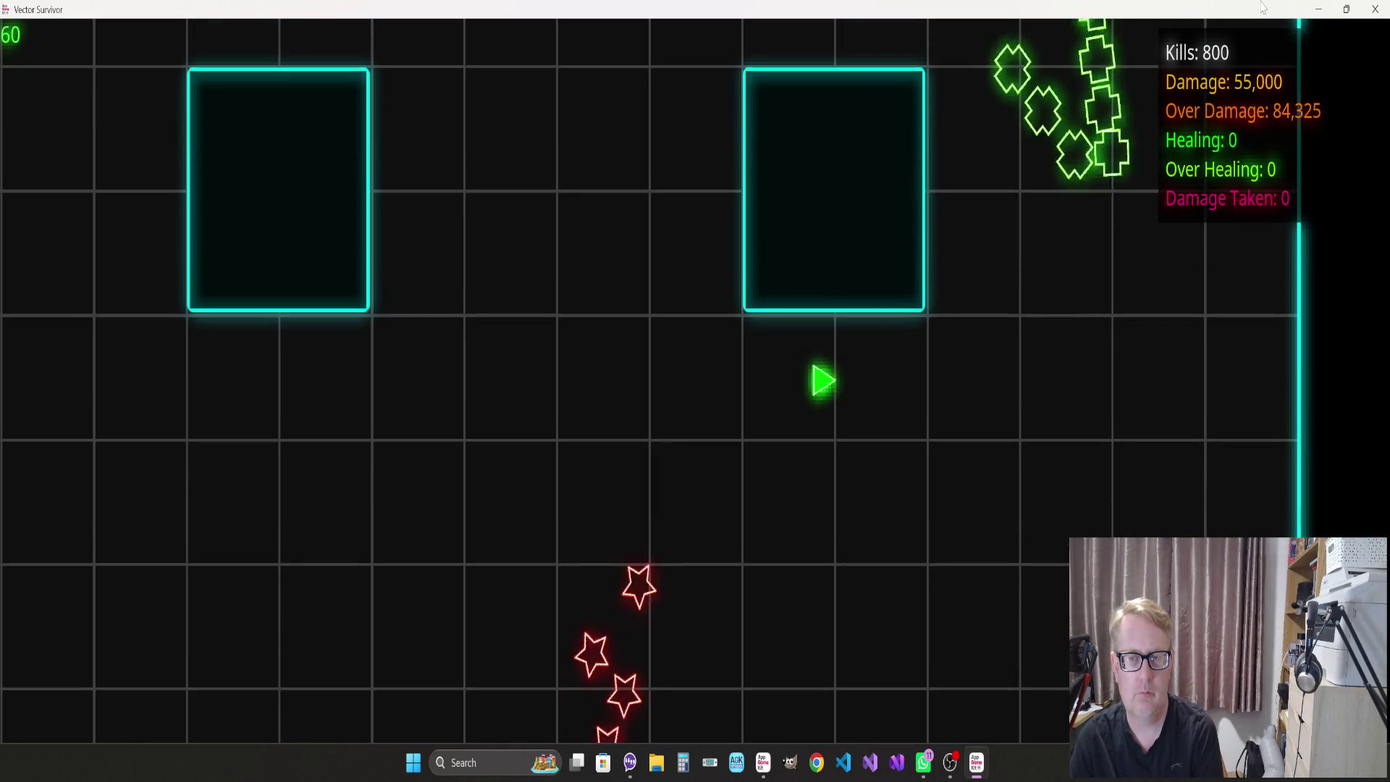
pyautogui.press('s')
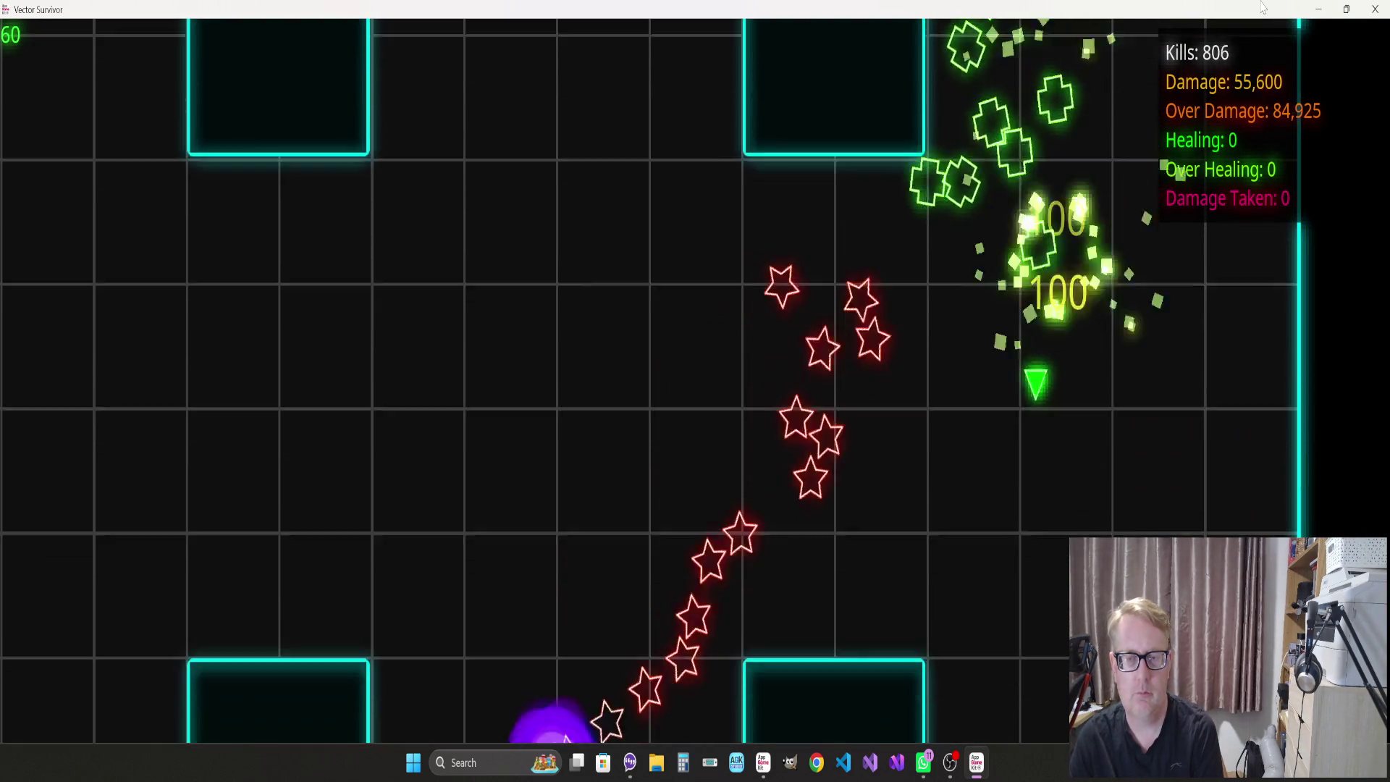
pyautogui.press('d')
pyautogui.press('w')
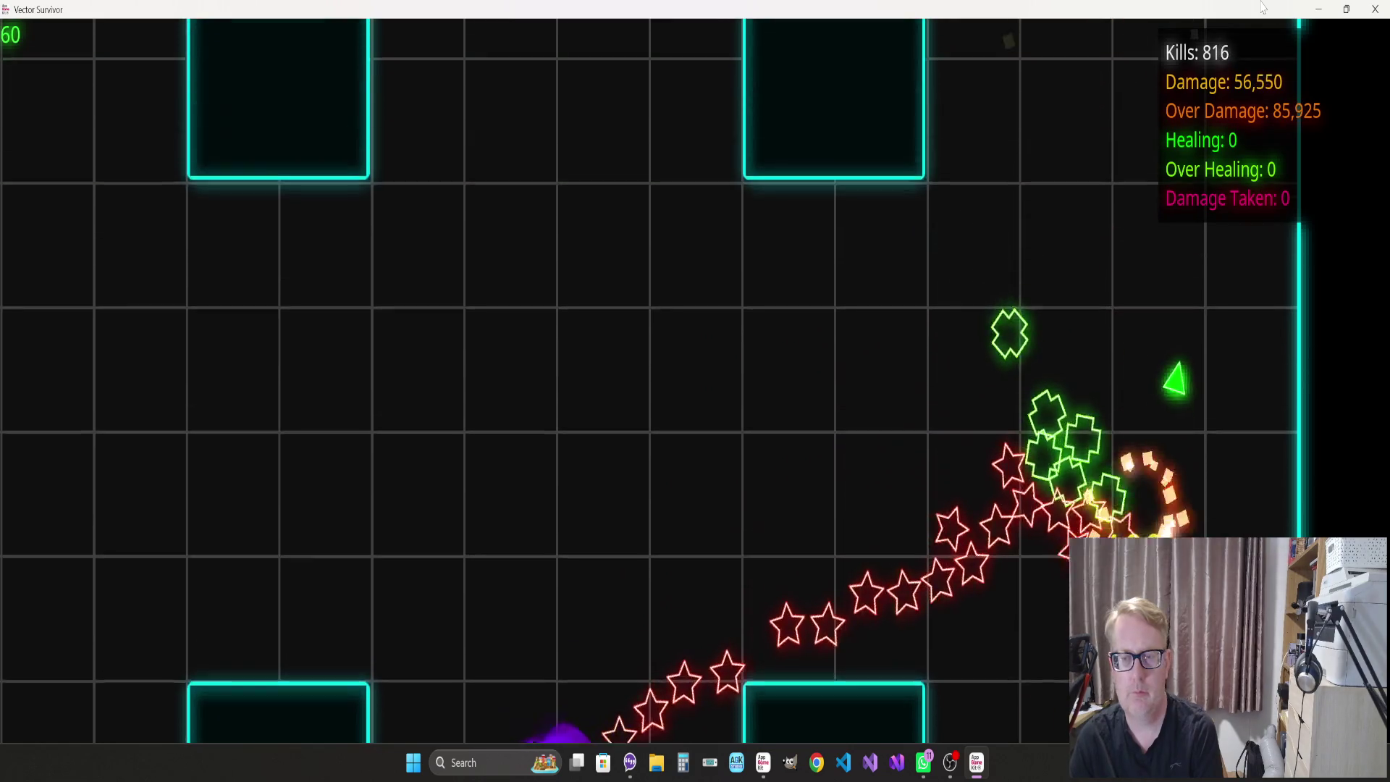
pyautogui.press('a')
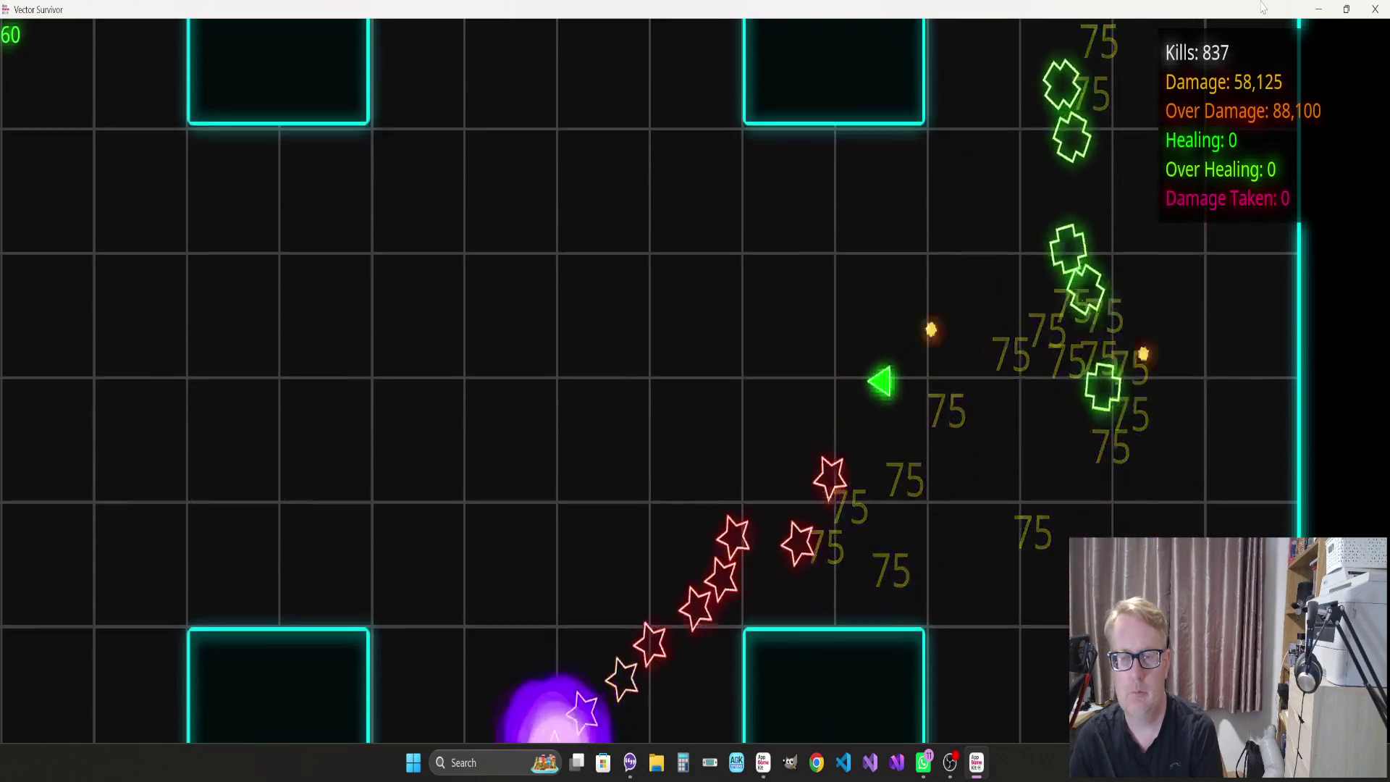
# Weave down-right and down-left across the arena, dodging the wave 4 stars and crosses
pyautogui.press('d')
pyautogui.press('s')
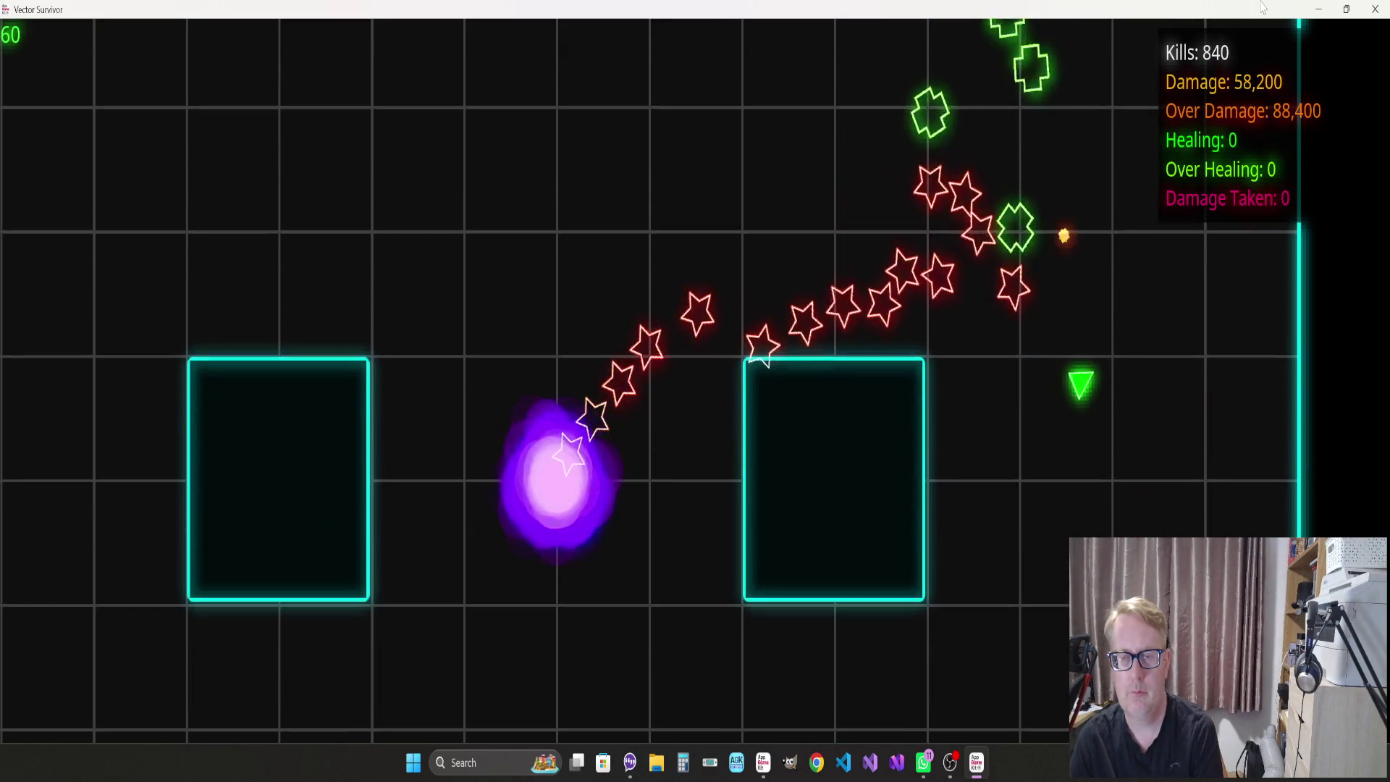
pyautogui.press('w')
pyautogui.press('s')
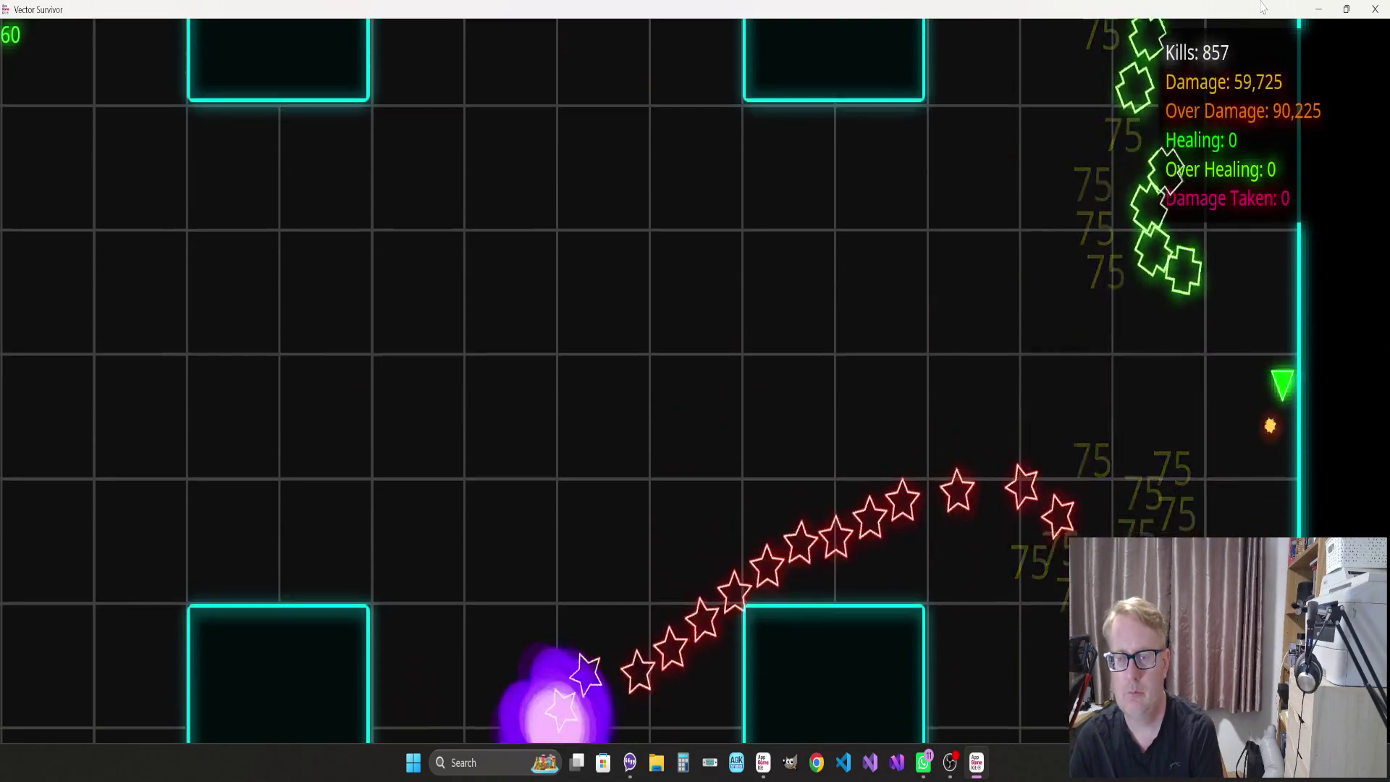
pyautogui.press('s')
pyautogui.press('a')
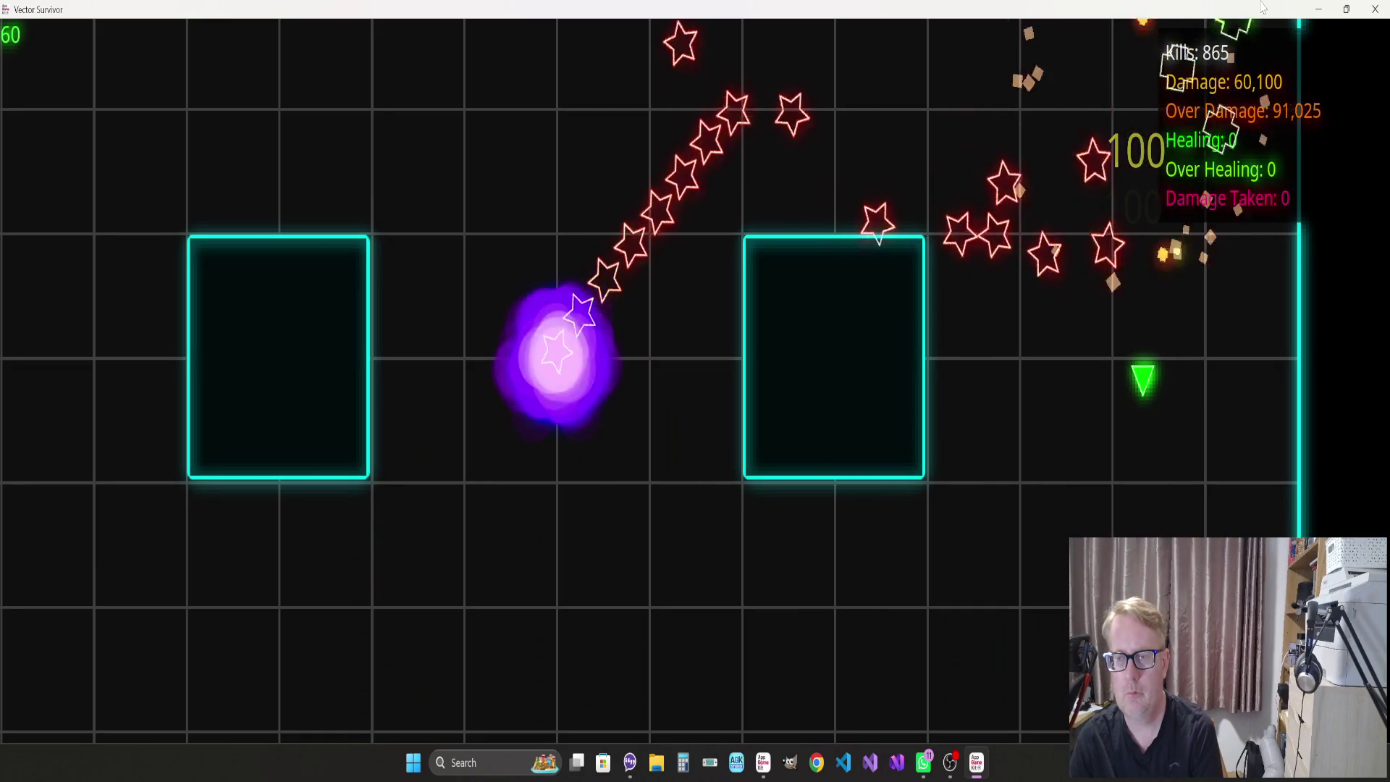
pyautogui.press('d')
pyautogui.press('a')
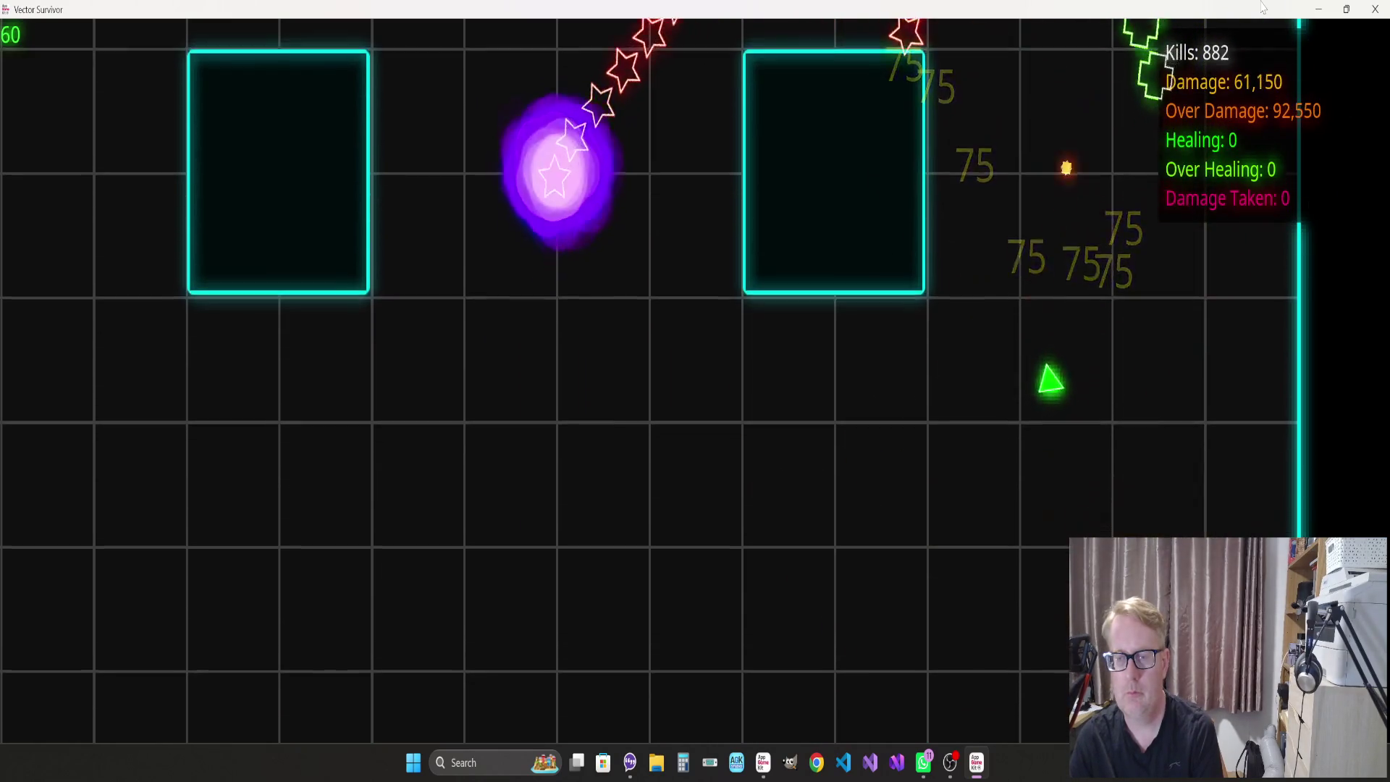
pyautogui.press('d')
pyautogui.press('w')
# Swing the ship up, down, left and right to keep shooting wave 4 enemies untouched
pyautogui.press('d')
pyautogui.press('w')
pyautogui.press('a')
pyautogui.press('s')
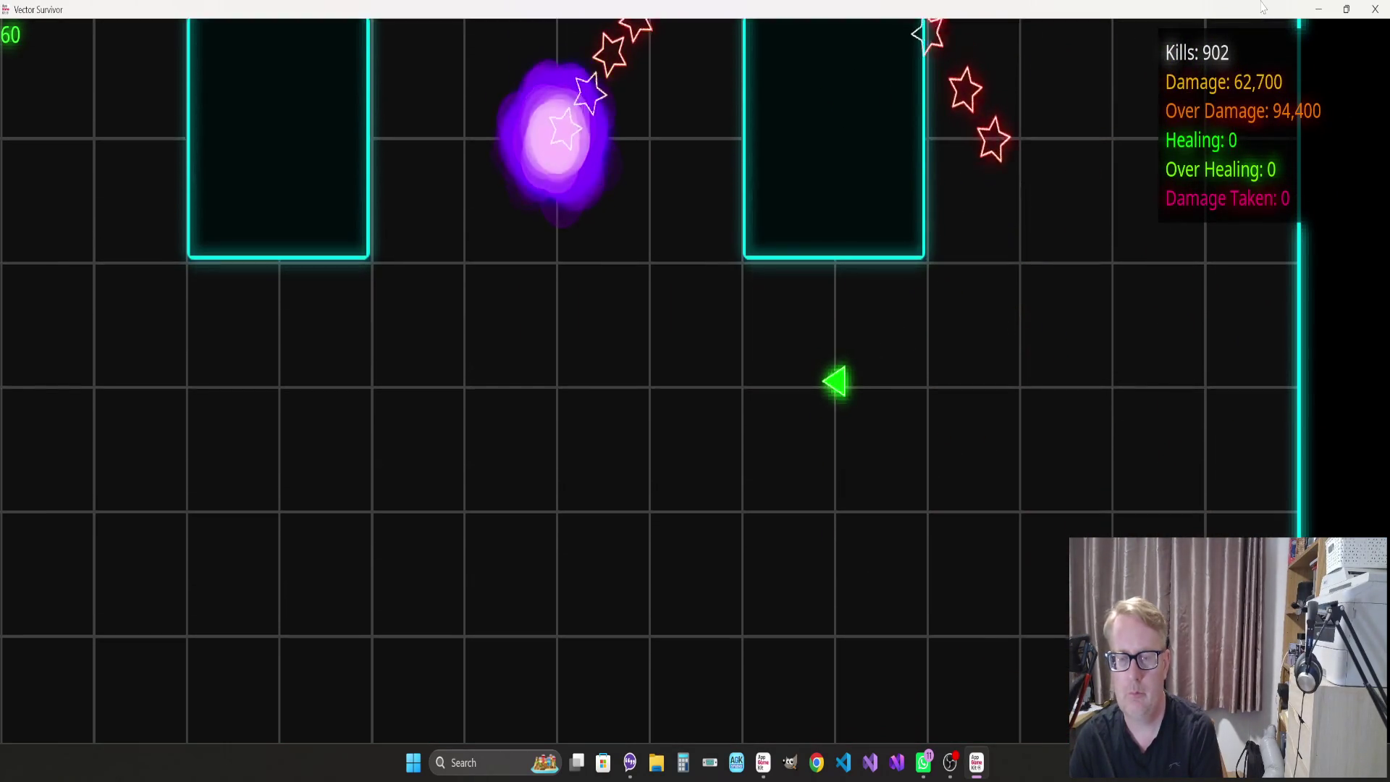
pyautogui.press('d')
pyautogui.press('d')
pyautogui.press('w')
pyautogui.press('s')
pyautogui.press('a')
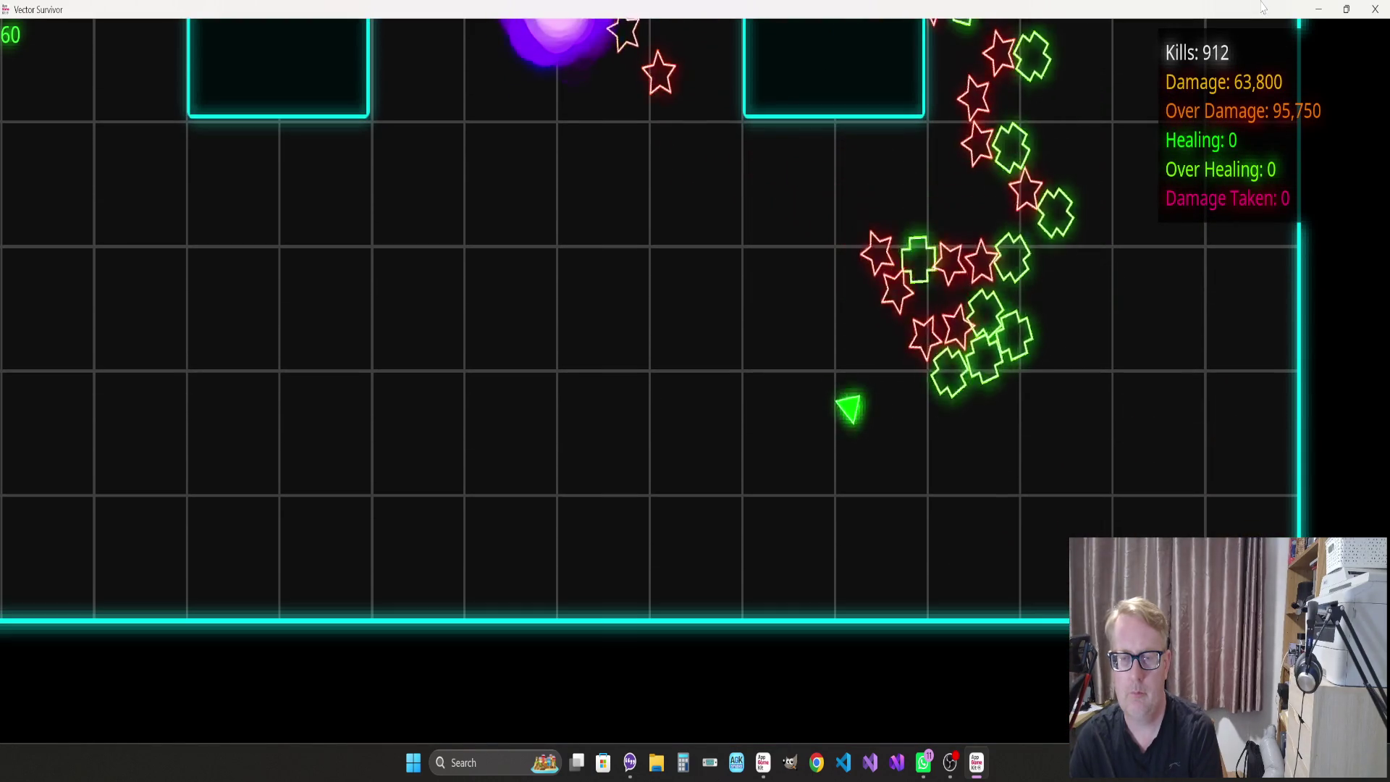
pyautogui.press('w')
pyautogui.press('d')
pyautogui.press('w')
pyautogui.press('s')
# Head toward the left wall and turn back right until WAVE 5 appears at 1,000 kills
pyautogui.press('a')
pyautogui.press('s')
pyautogui.press('a')
pyautogui.press('w')
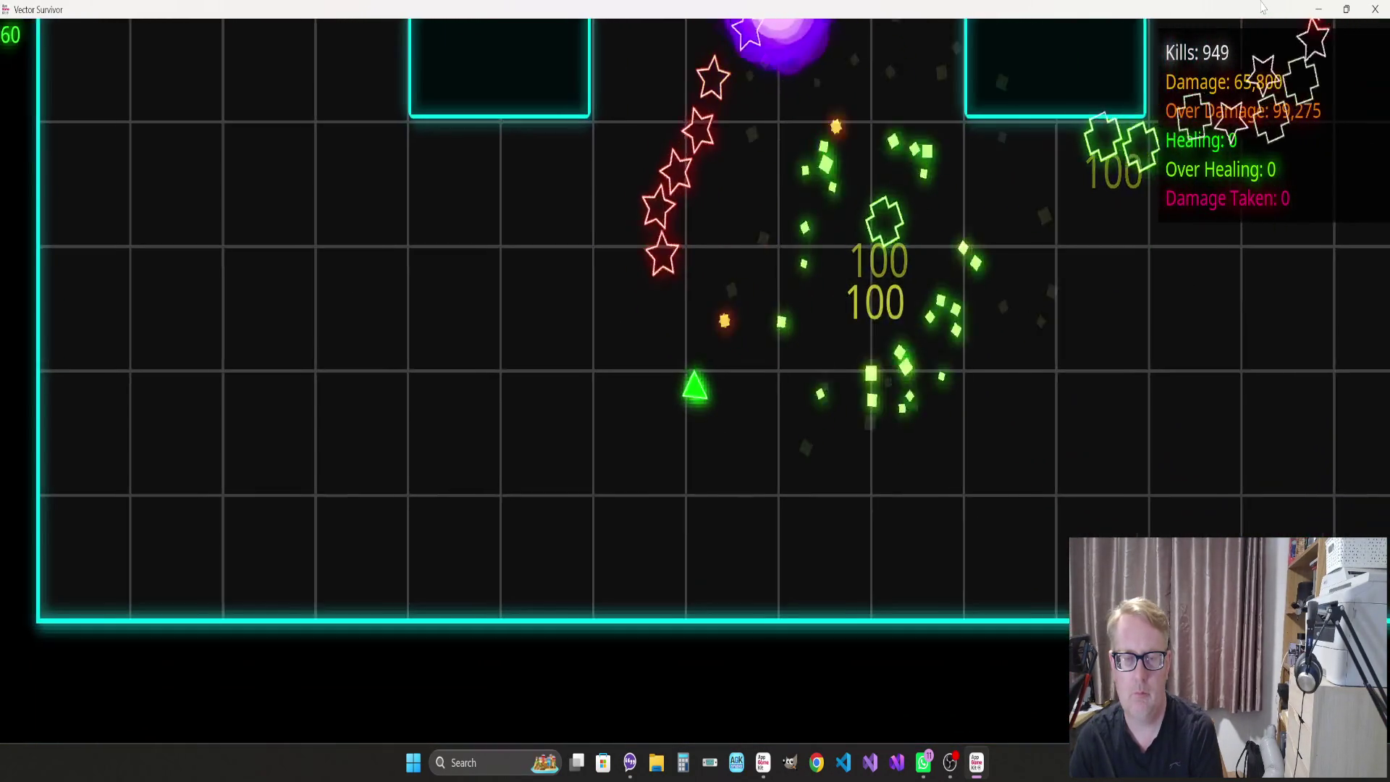
pyautogui.press('s')
pyautogui.press('d')
pyautogui.press('s')
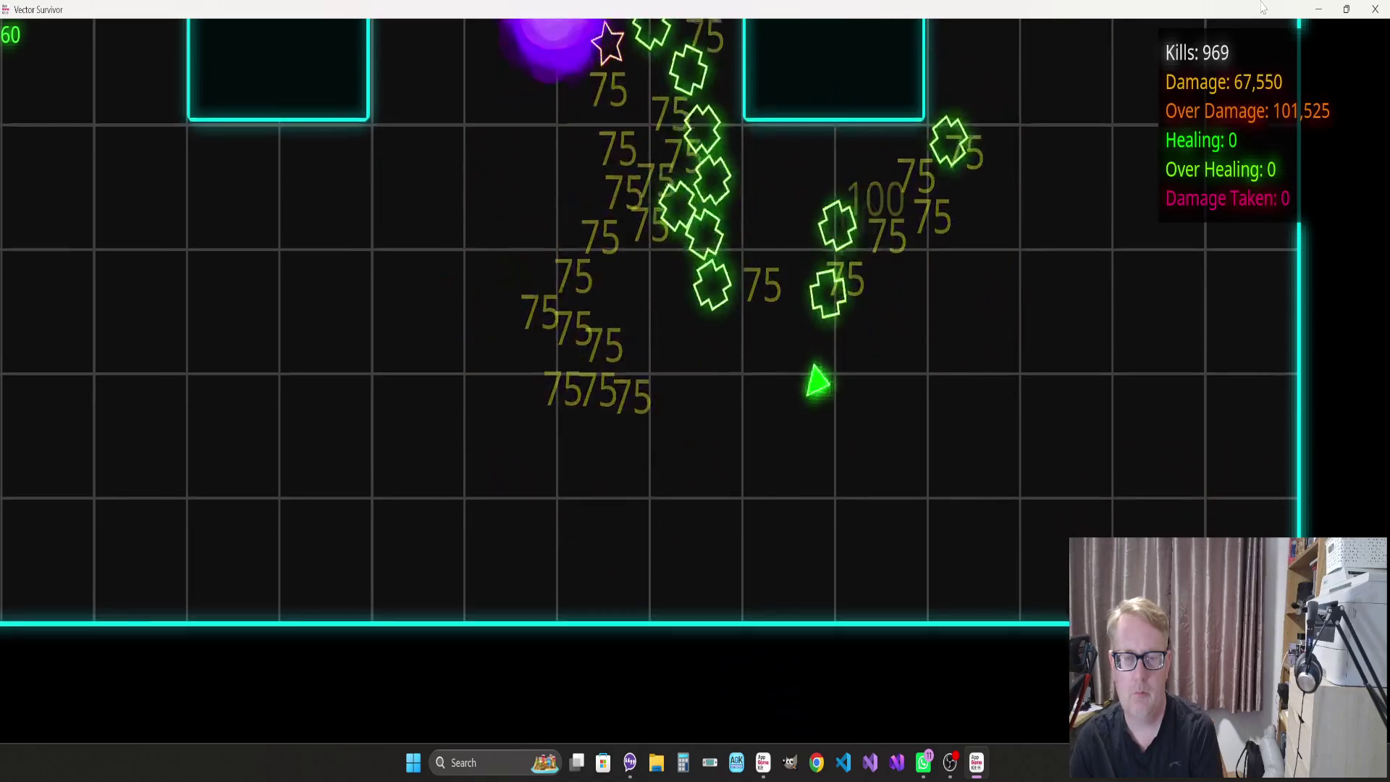
pyautogui.press('a')
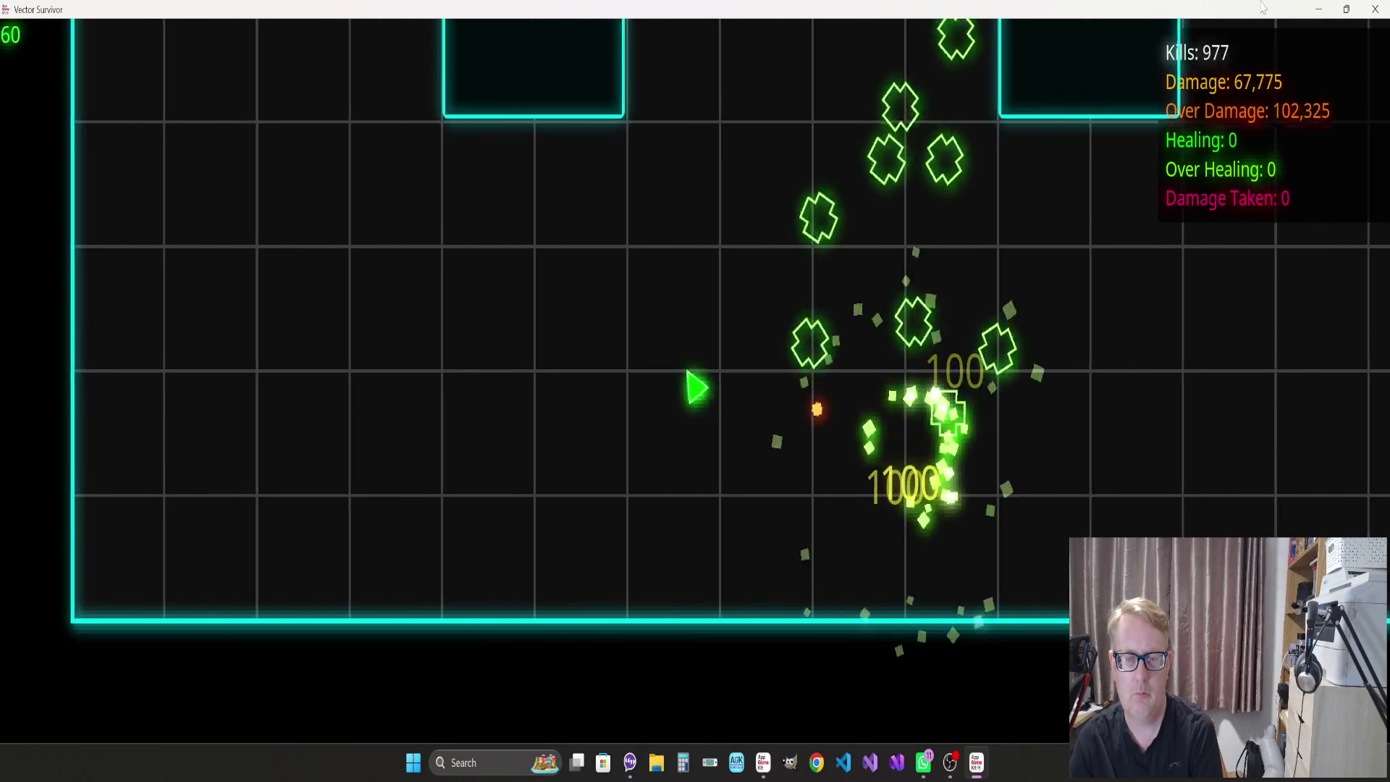
pyautogui.press('w')
pyautogui.press('a')
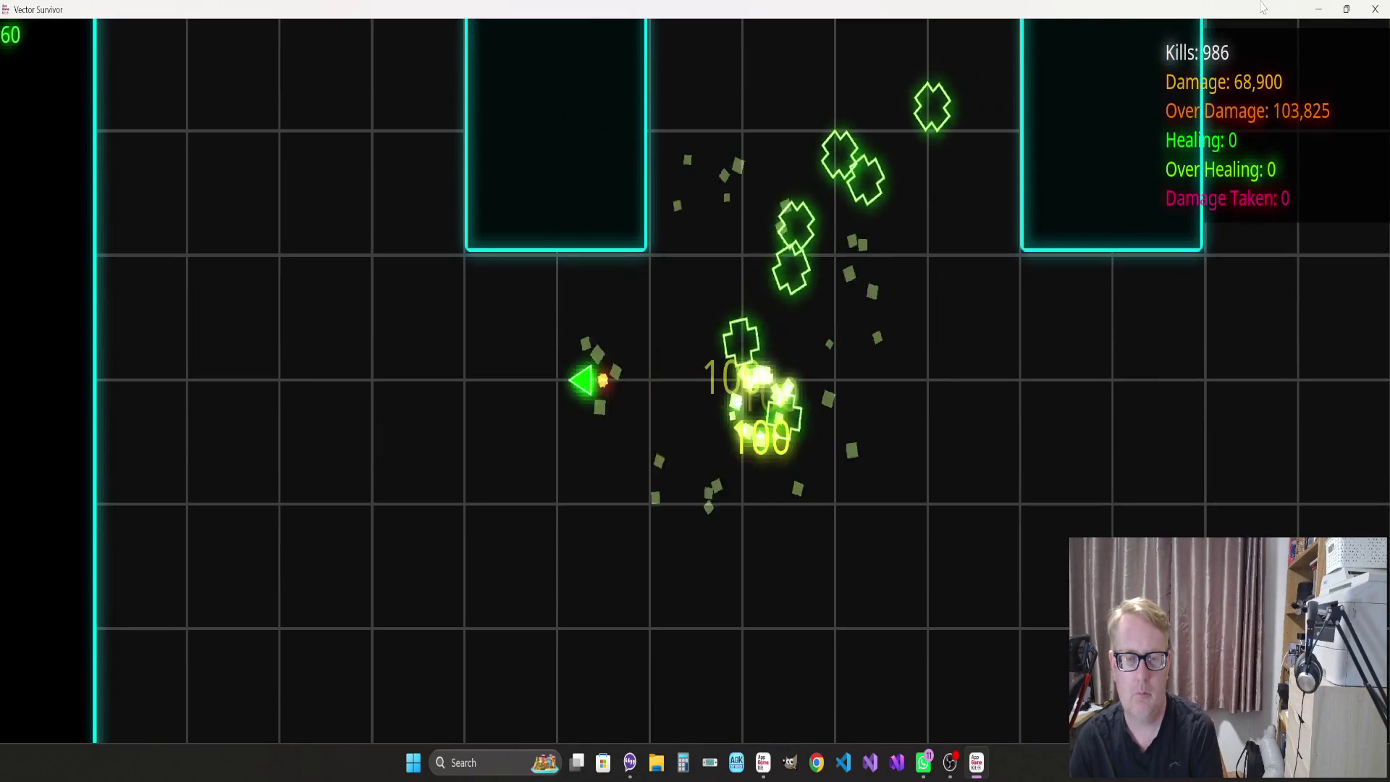
pyautogui.press('d')
pyautogui.press('s')
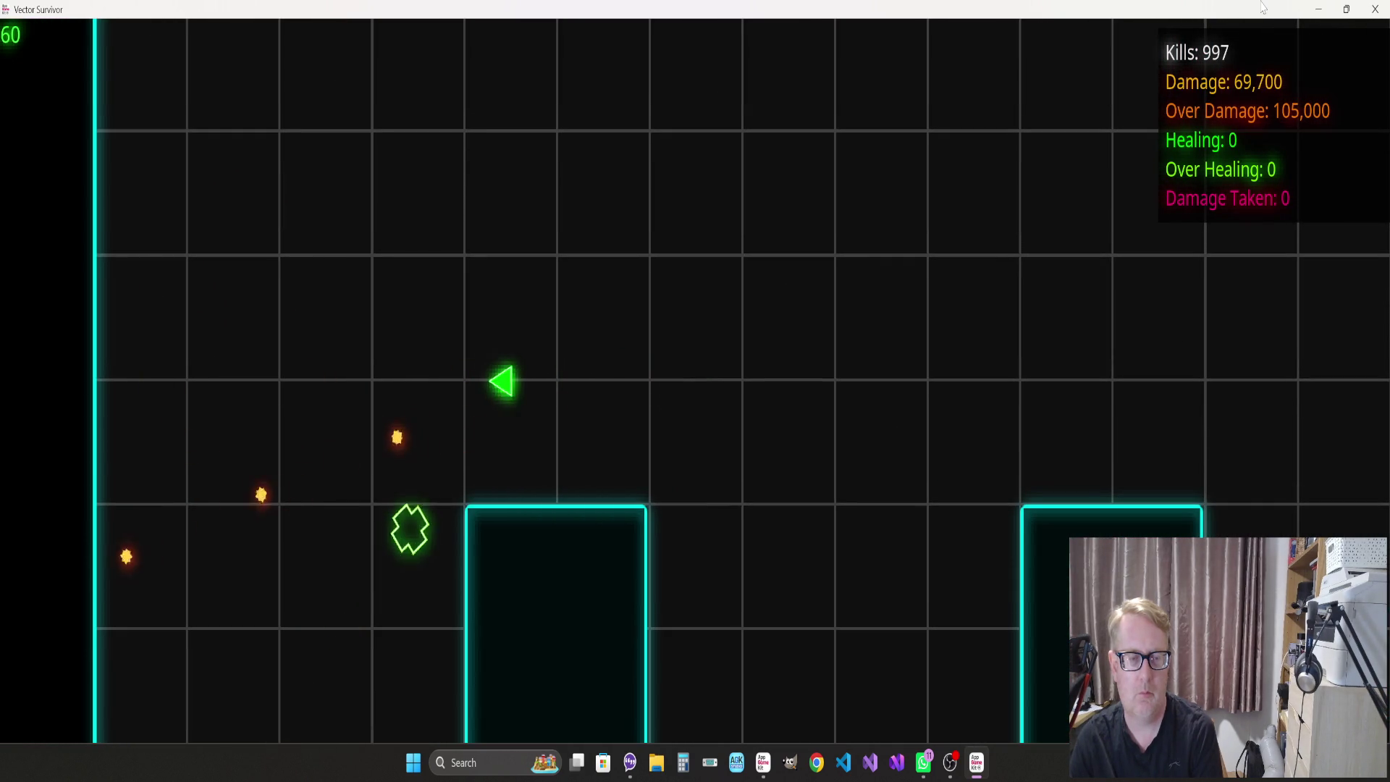
# Steer near the bottom wall, then fly left across the arena as wave 5 starts
pyautogui.press('d')
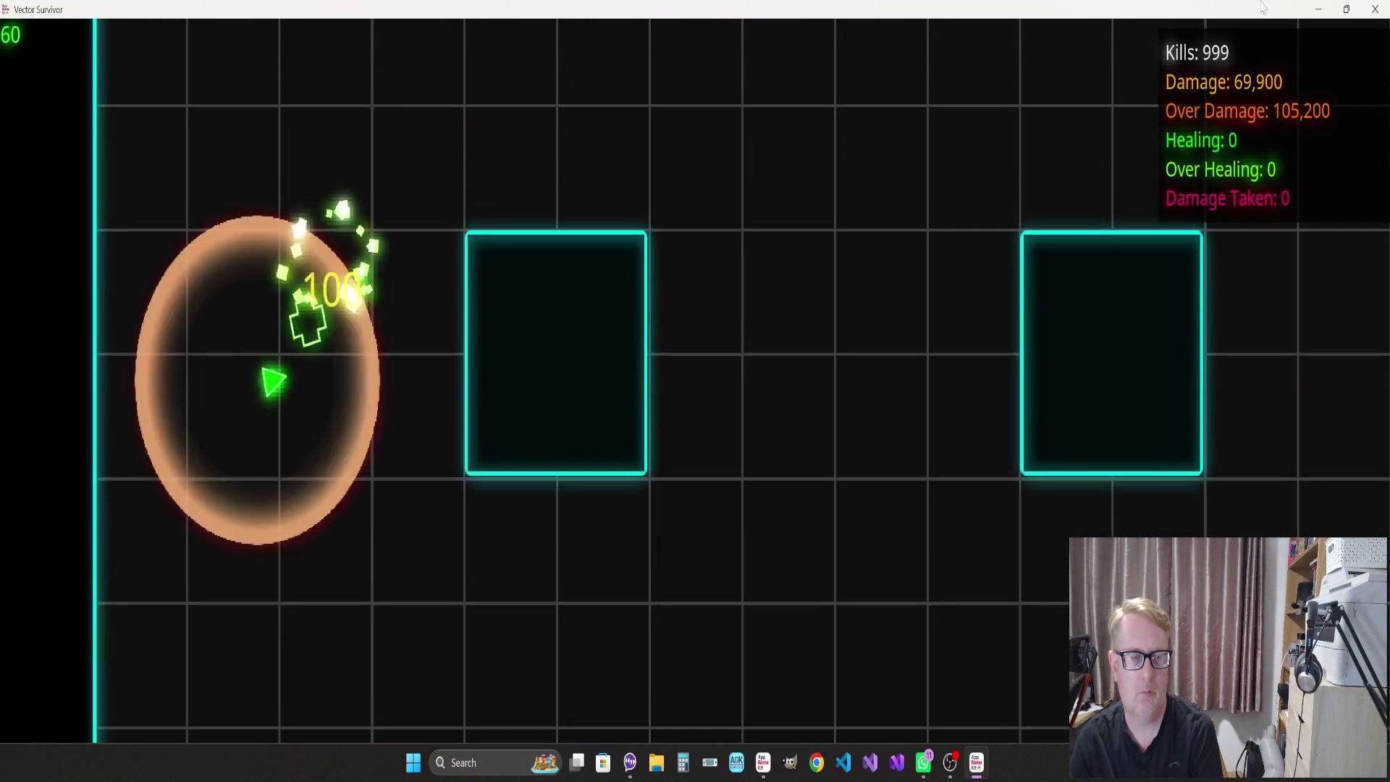
pyautogui.press('d')
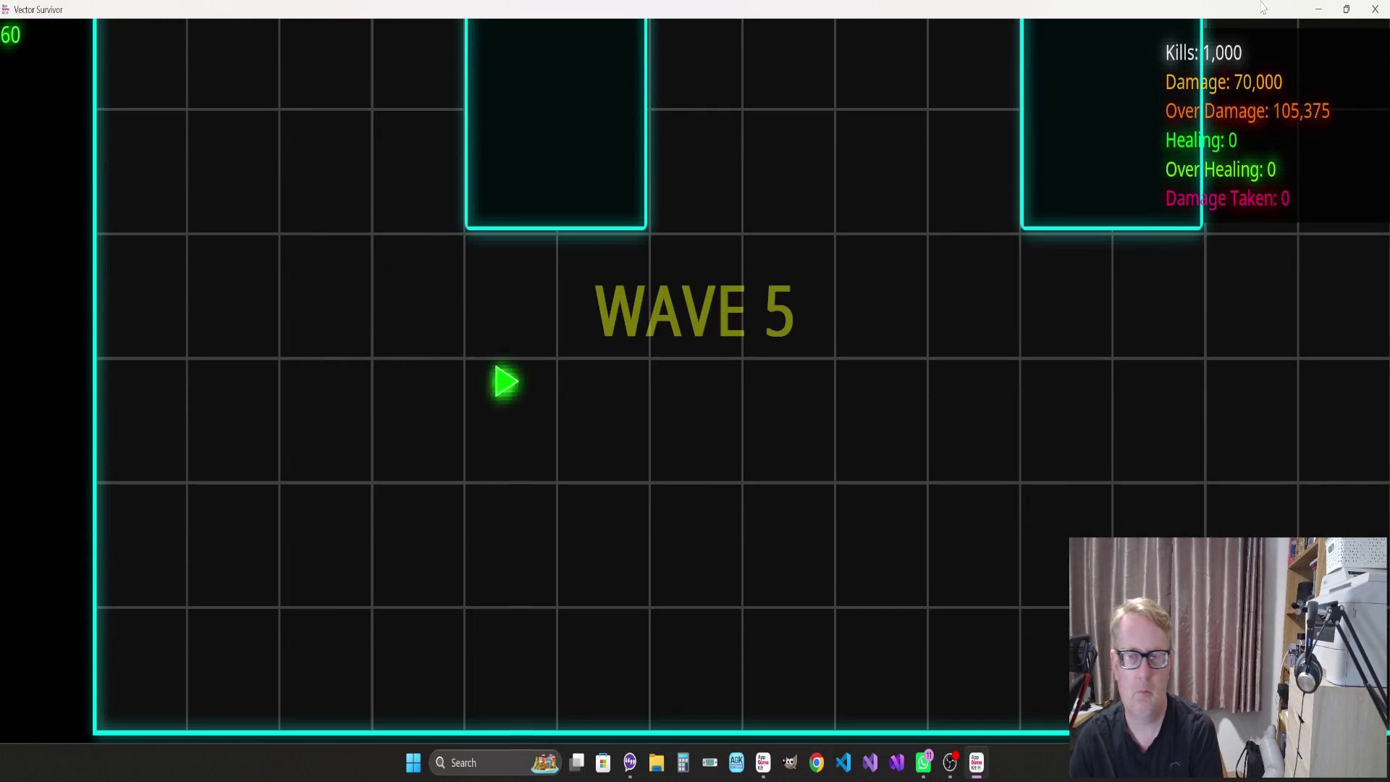
pyautogui.press('s')
pyautogui.press('w')
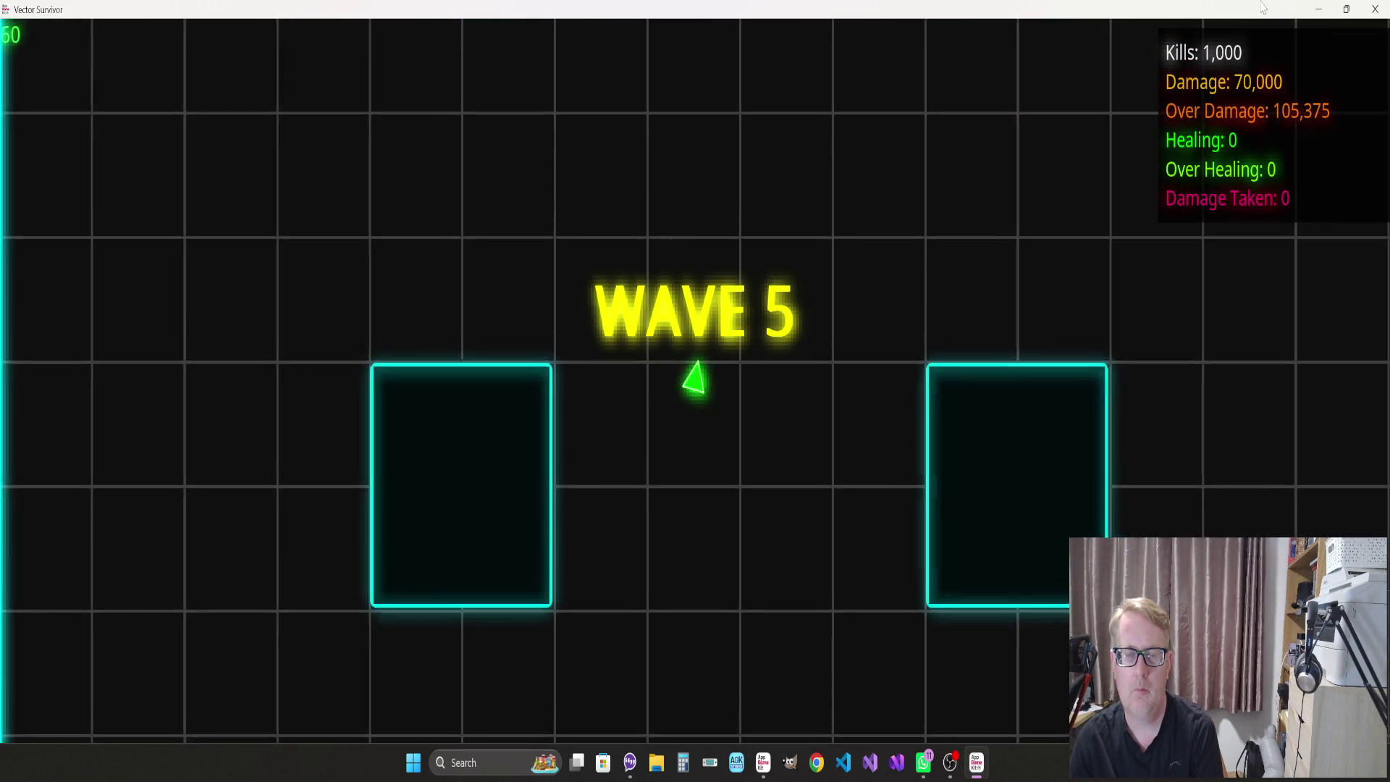
pyautogui.press('s')
pyautogui.press('d')
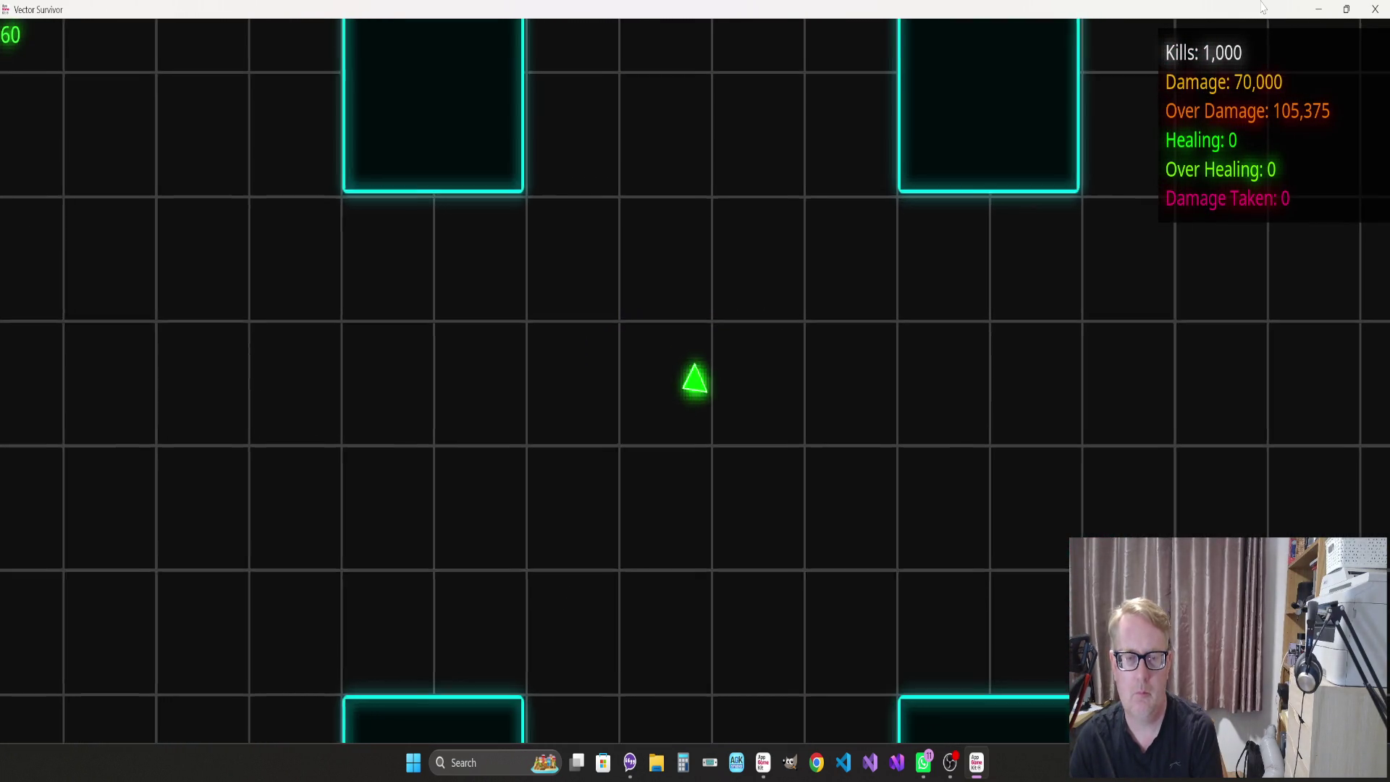
pyautogui.press('s')
pyautogui.press('a')
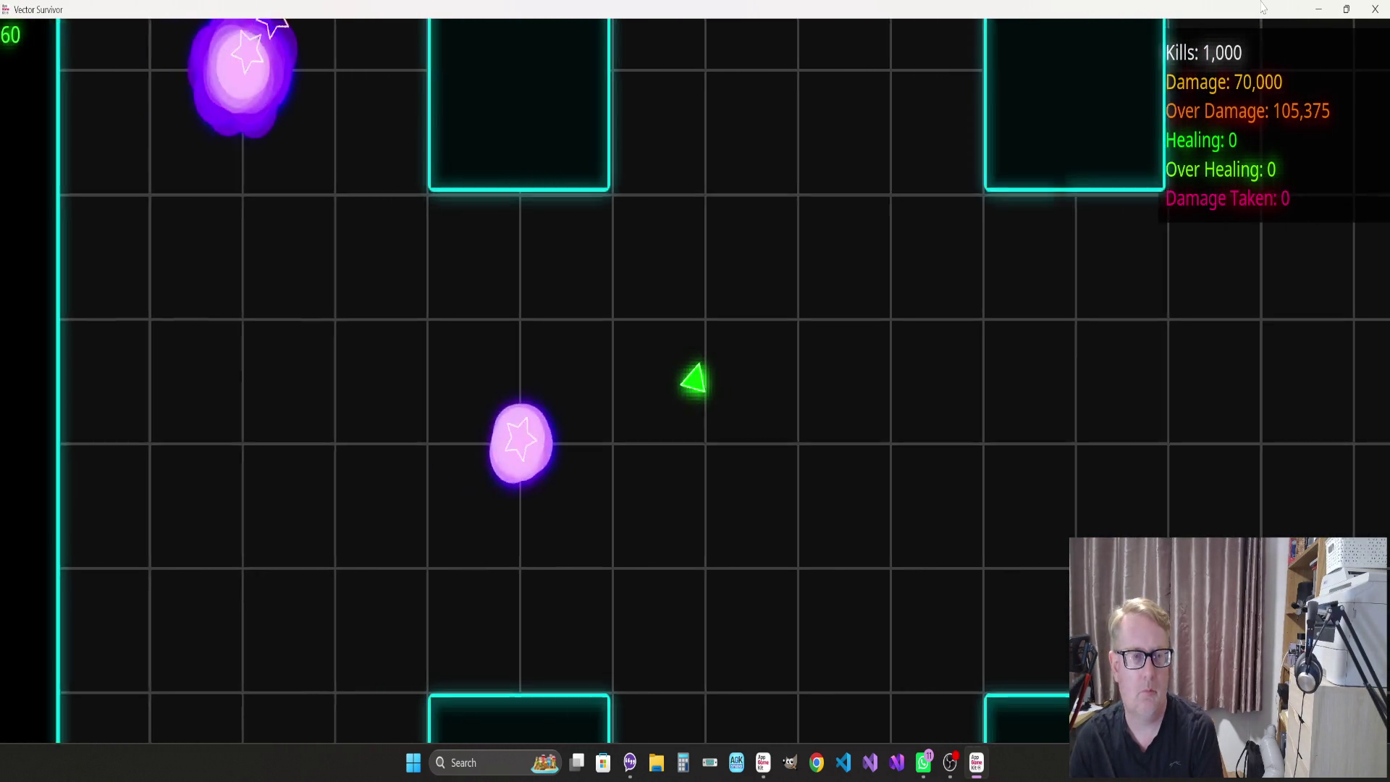
# Head down and right toward the new enemies, weaving past their trail
pyautogui.press('s')
pyautogui.press('w')
pyautogui.press('d')
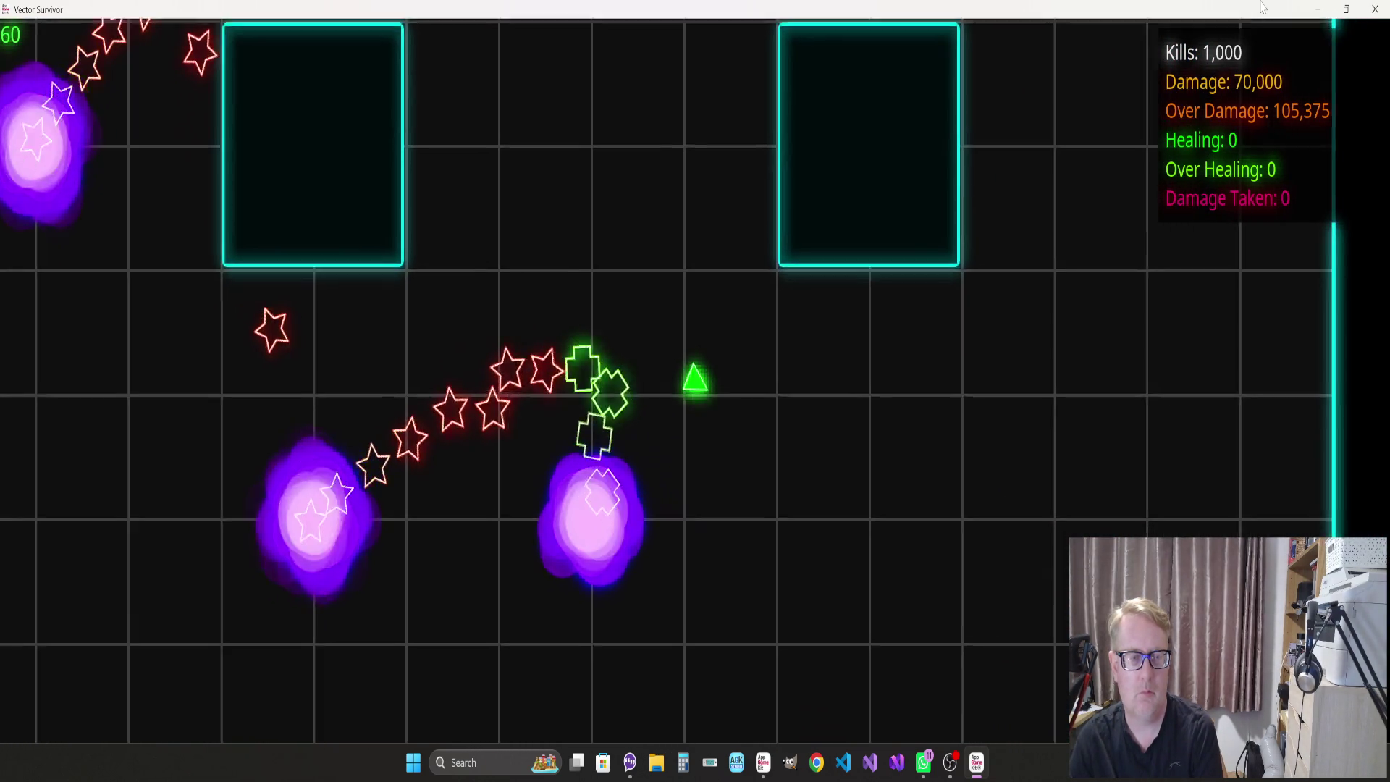
pyautogui.press('d')
pyautogui.press('s')
pyautogui.press('w')
pyautogui.press('d')
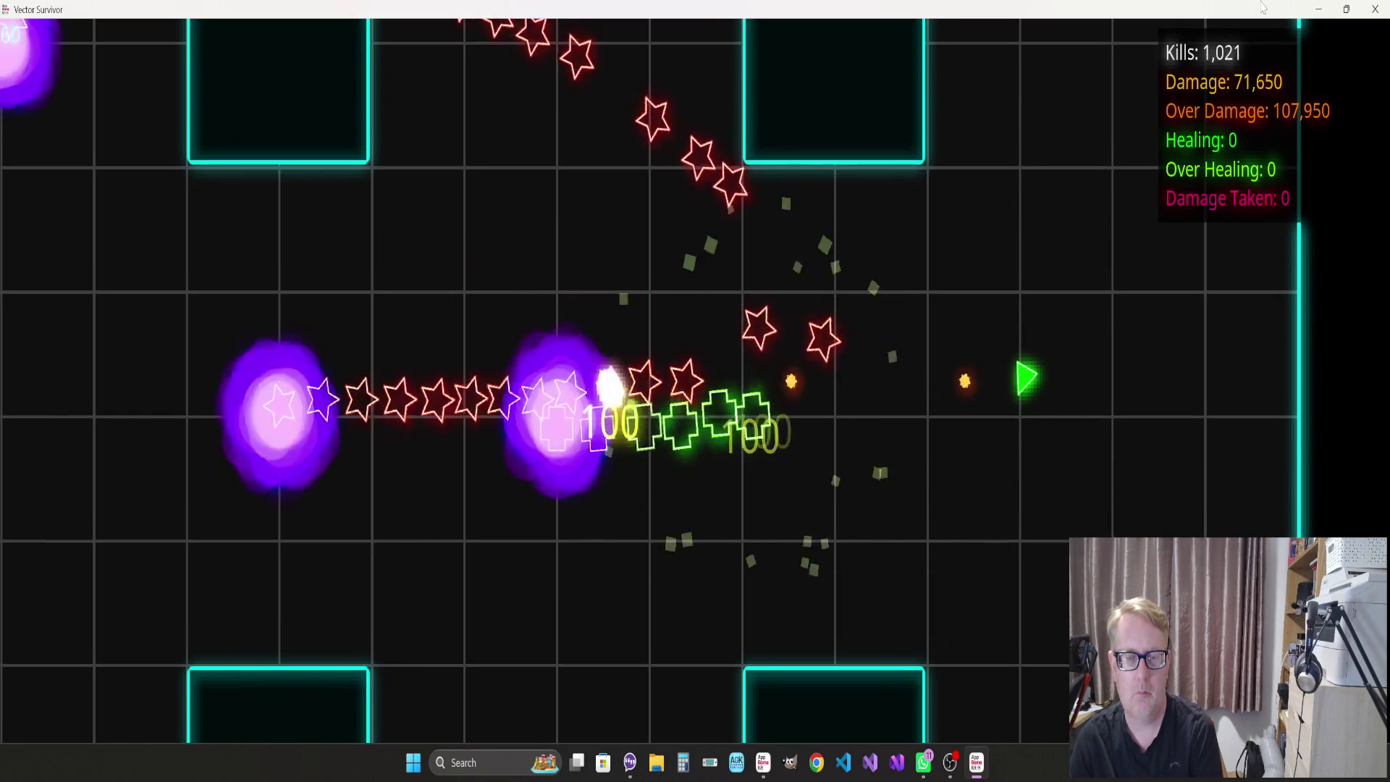
pyautogui.press('s')
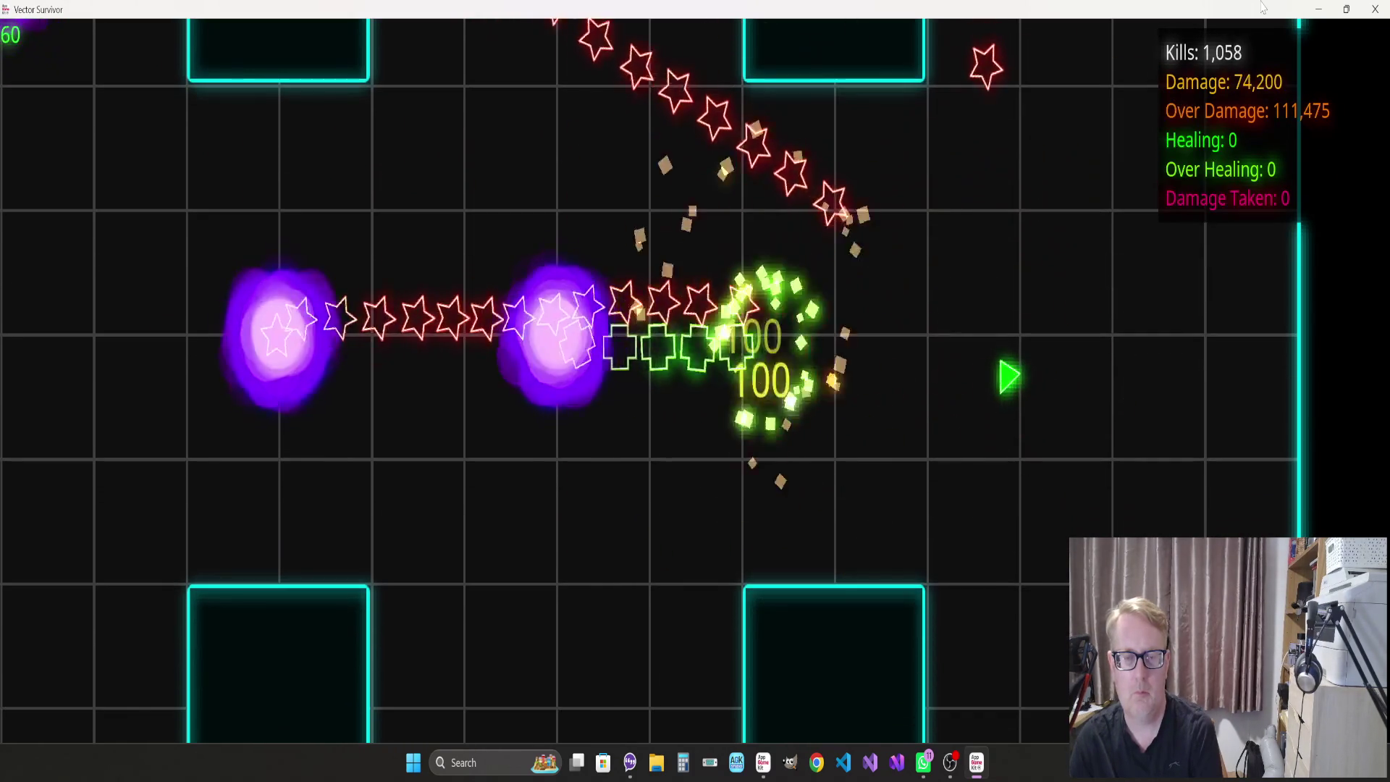
# Circle the ship left, up and right, firing at the wave 5 enemies
pyautogui.press('a')
pyautogui.press('s')
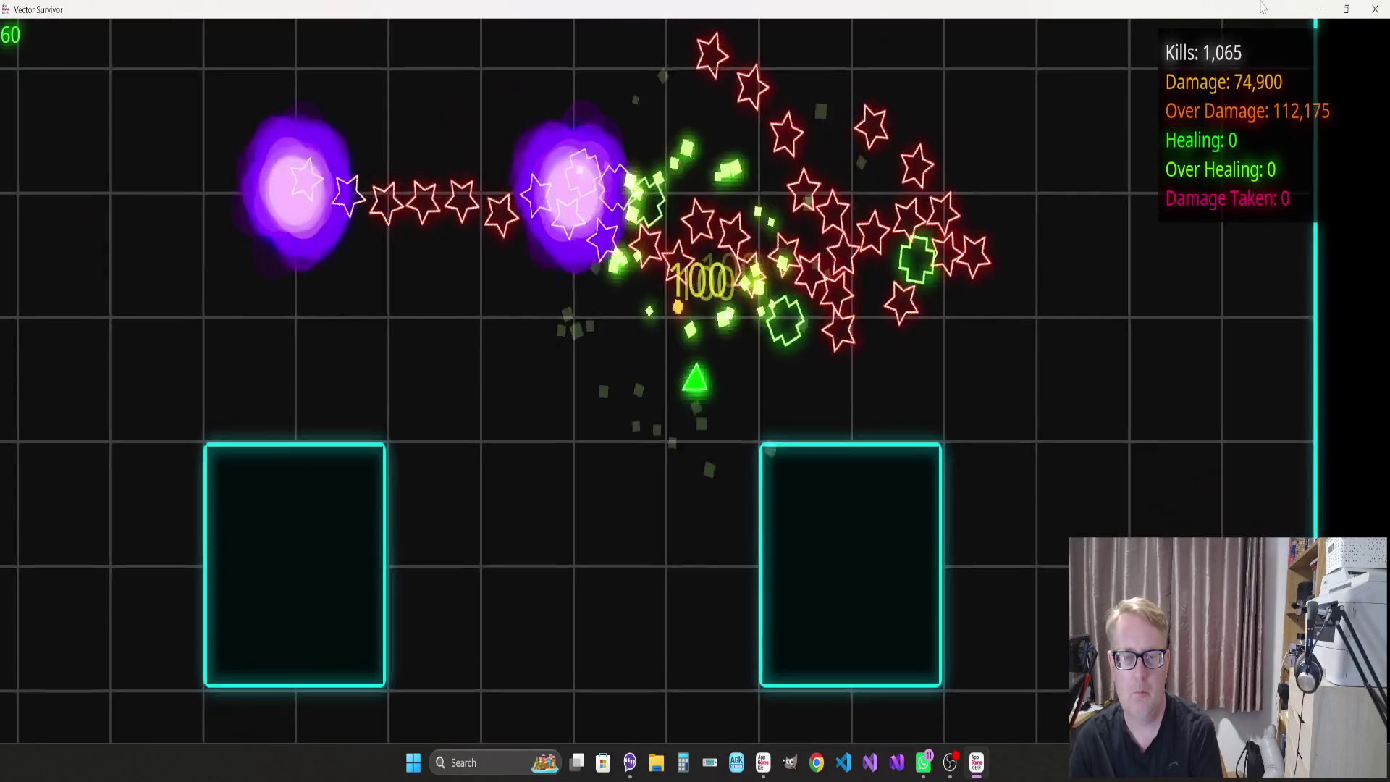
pyautogui.press('d')
pyautogui.press('s')
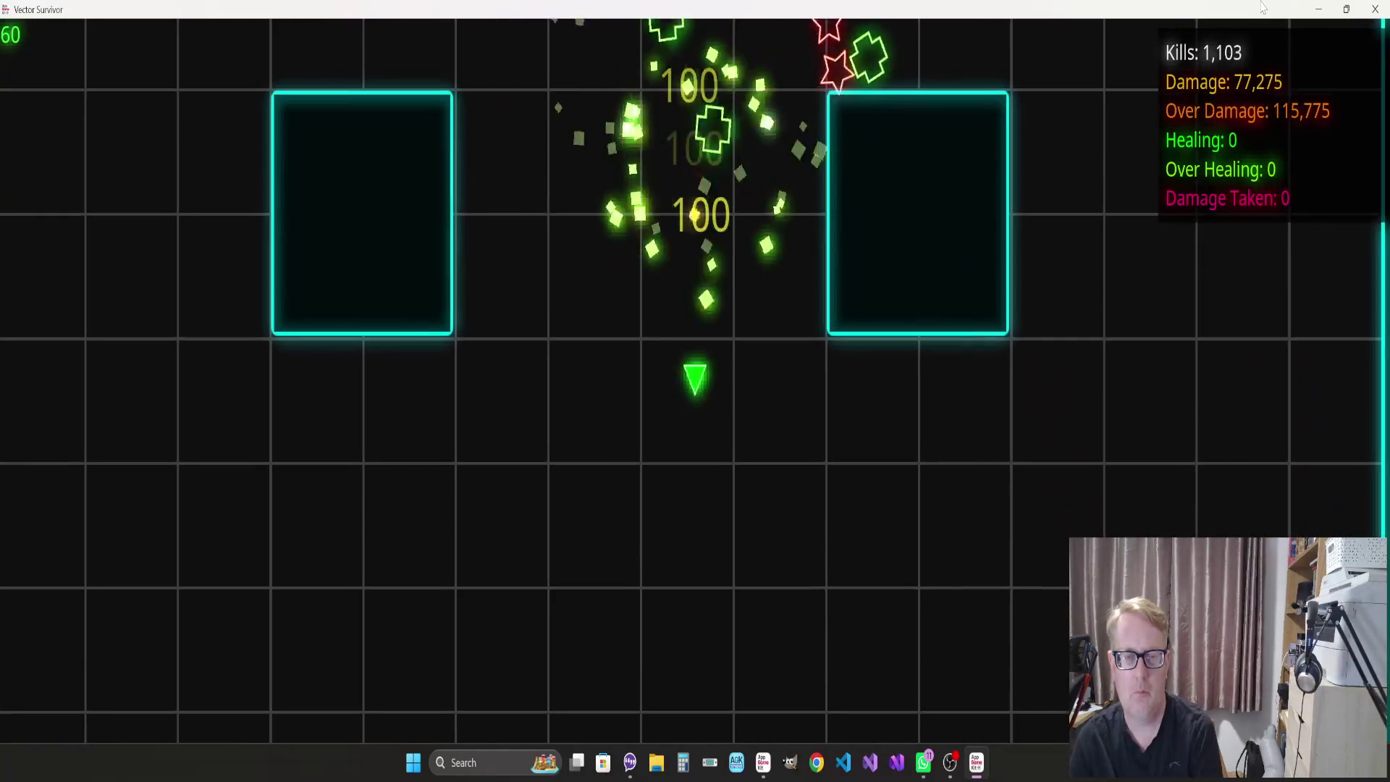
pyautogui.press('w')
pyautogui.press('a')
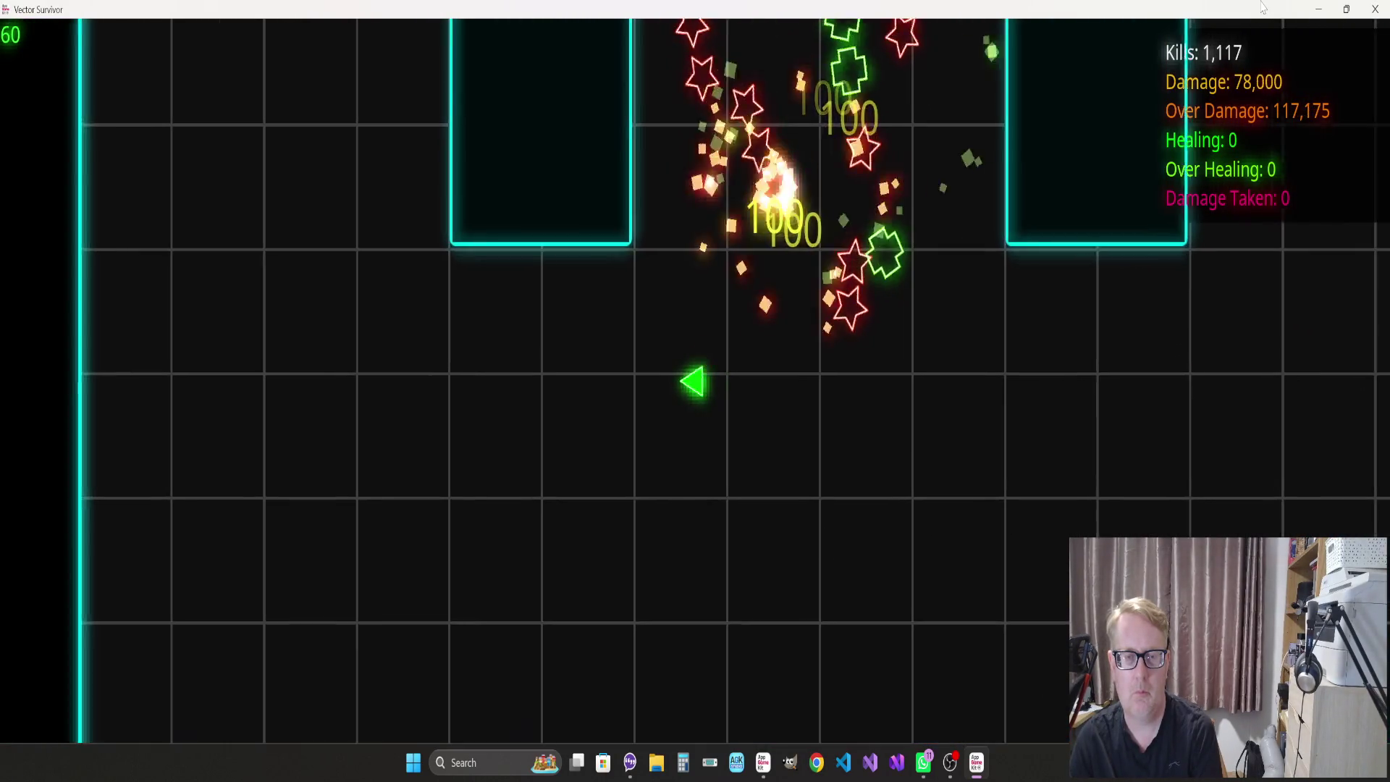
pyautogui.press('w')
pyautogui.press('d')
pyautogui.press('w')
pyautogui.press('a')
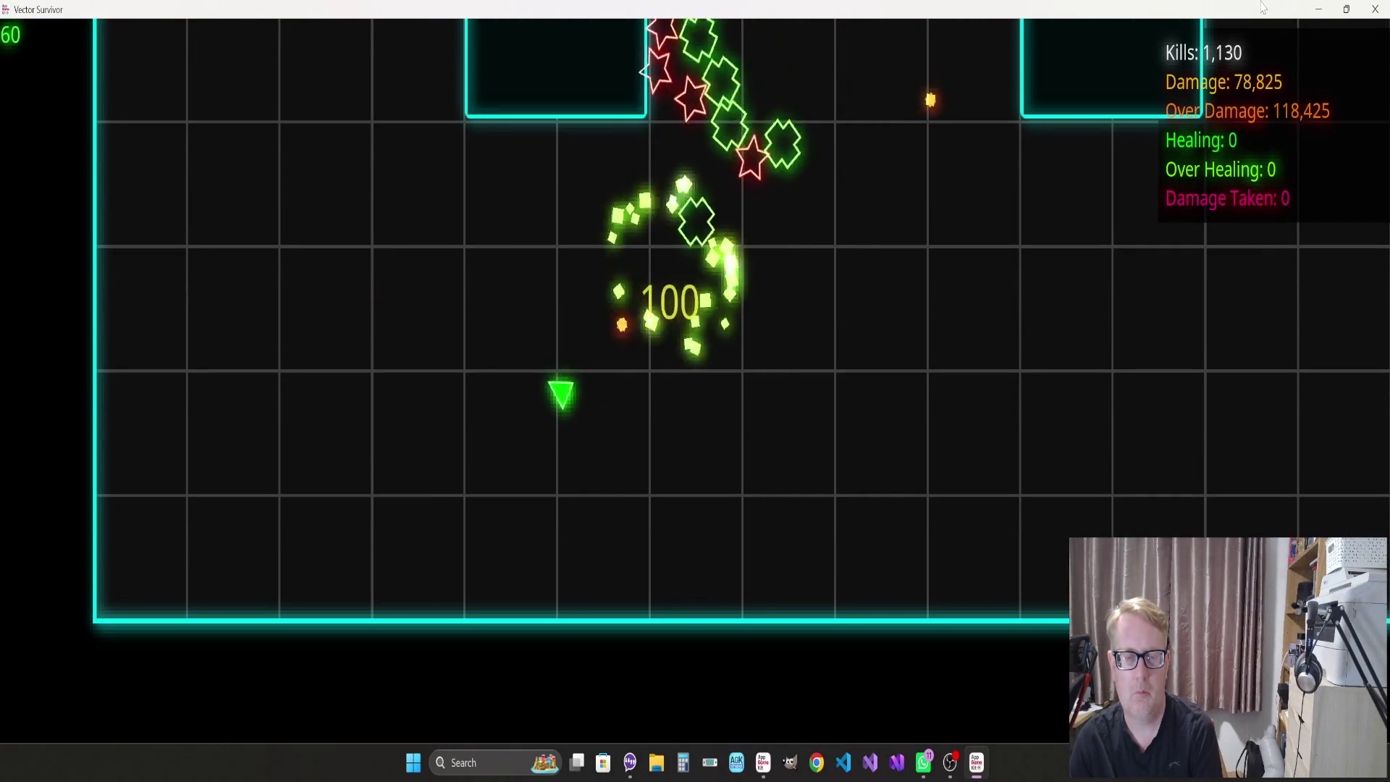
pyautogui.press('d')
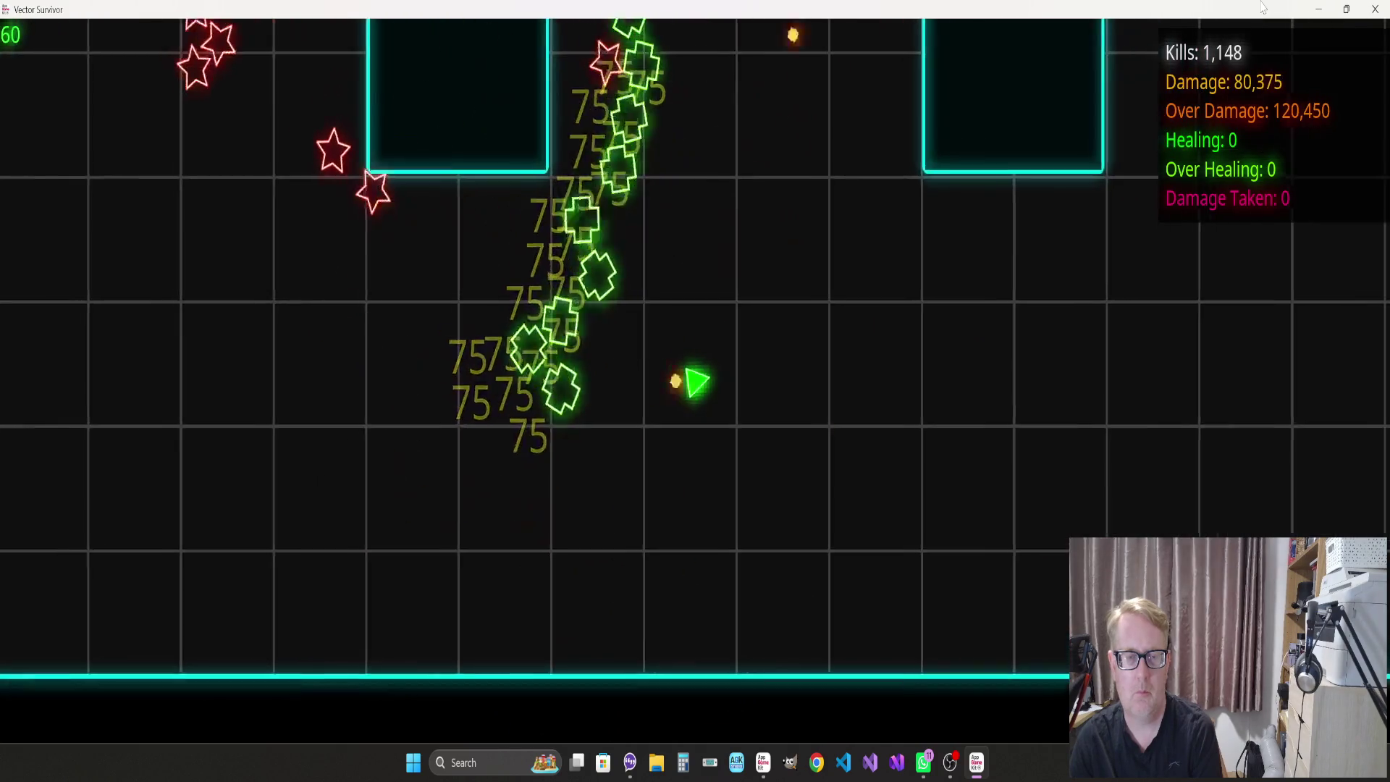
pyautogui.press('w')
pyautogui.press('d')
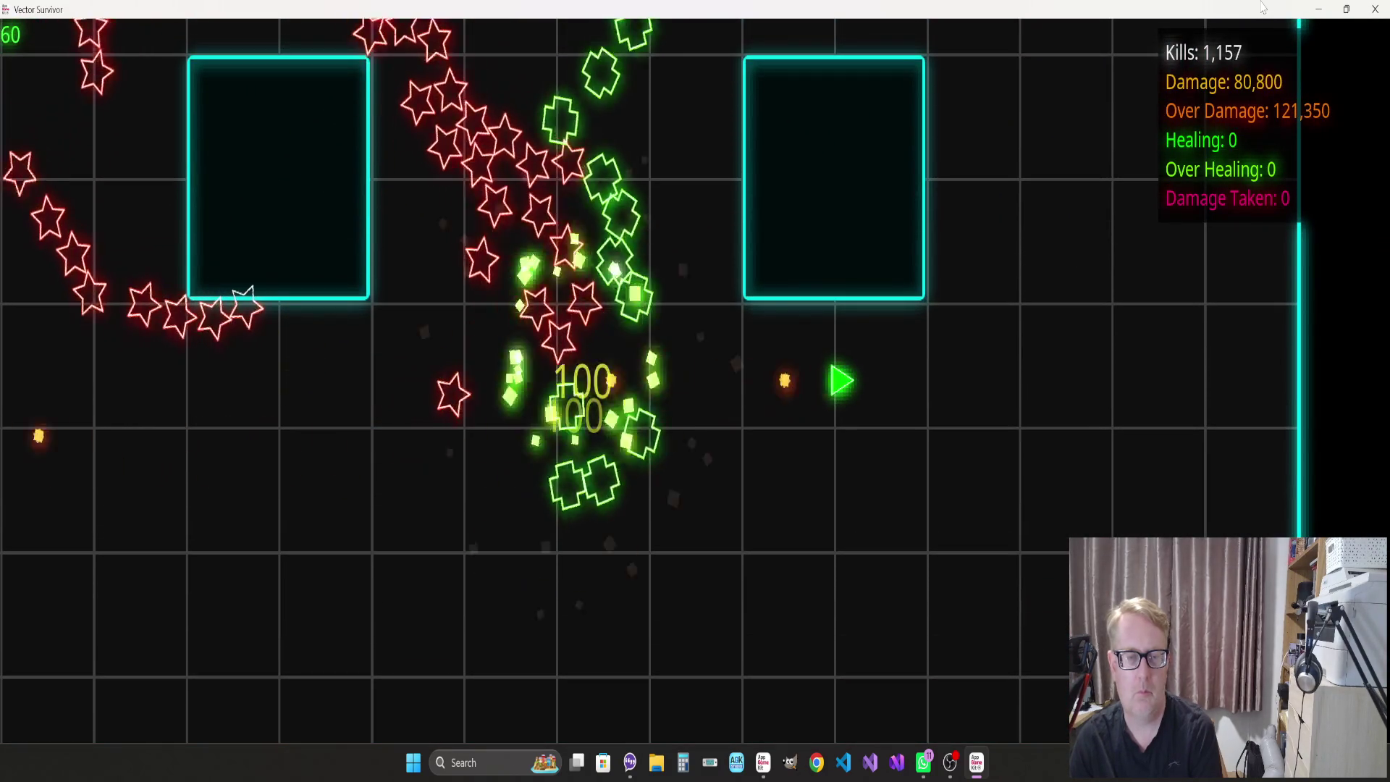
# Dodge the star swarm and head right until WAVE 6 shows at 1,300 kills, 90,000 damage
pyautogui.press('s')
pyautogui.press('d')
pyautogui.press('a')
pyautogui.press('w')
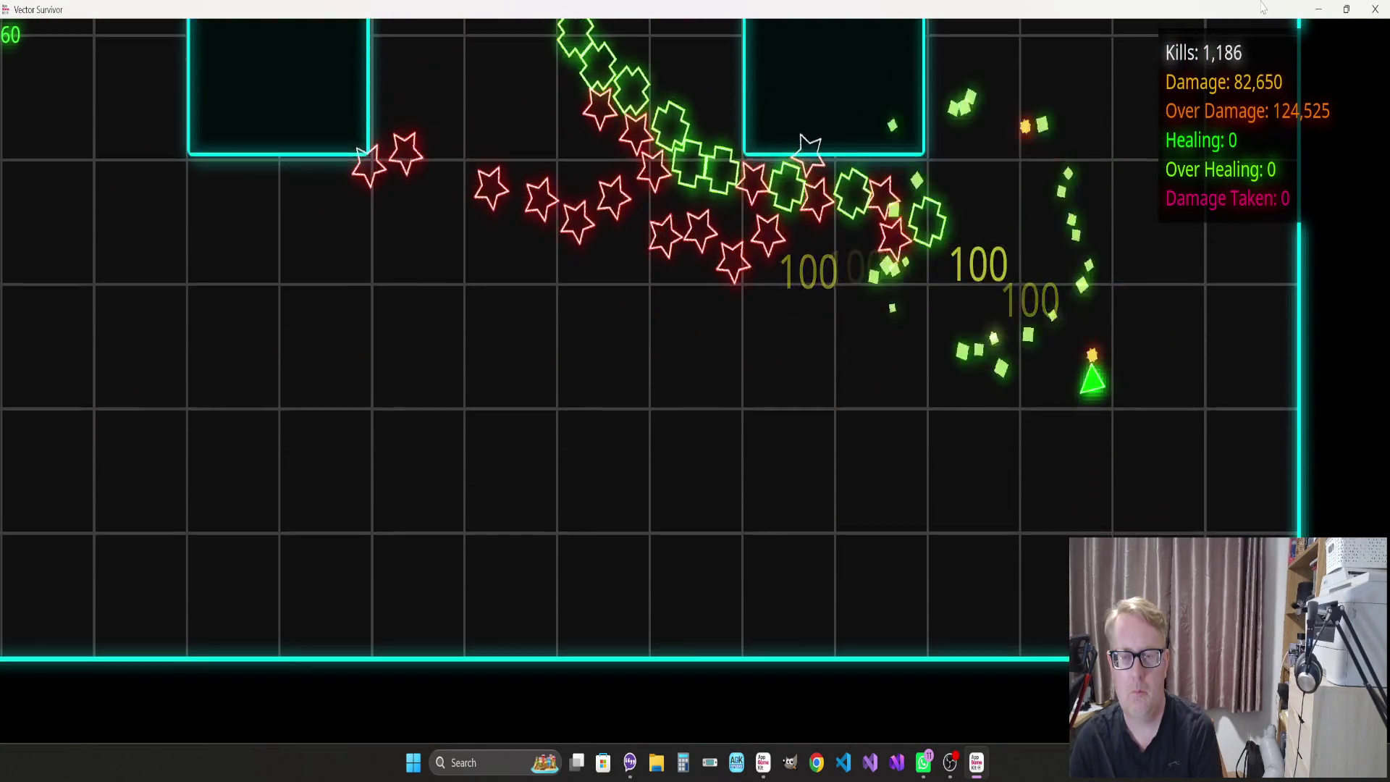
pyautogui.press('a')
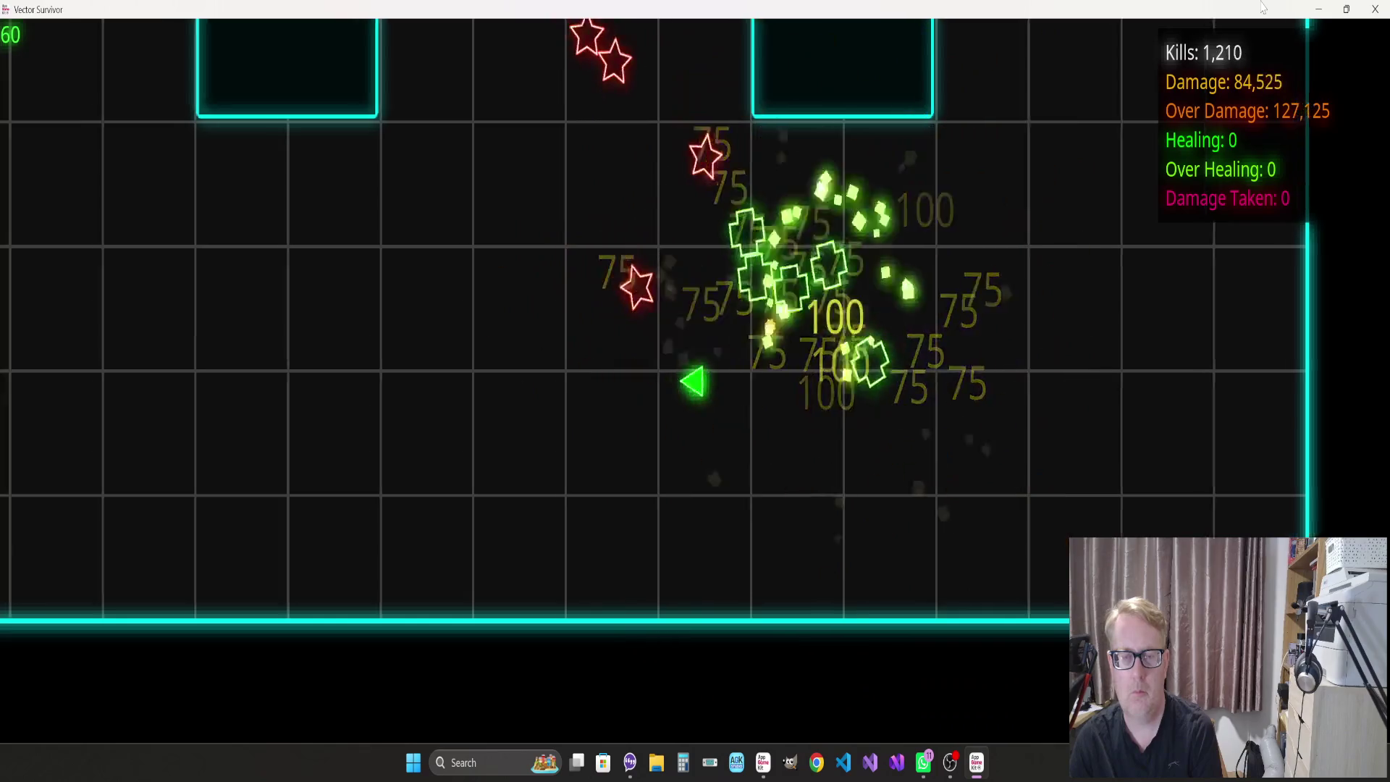
pyautogui.press('w')
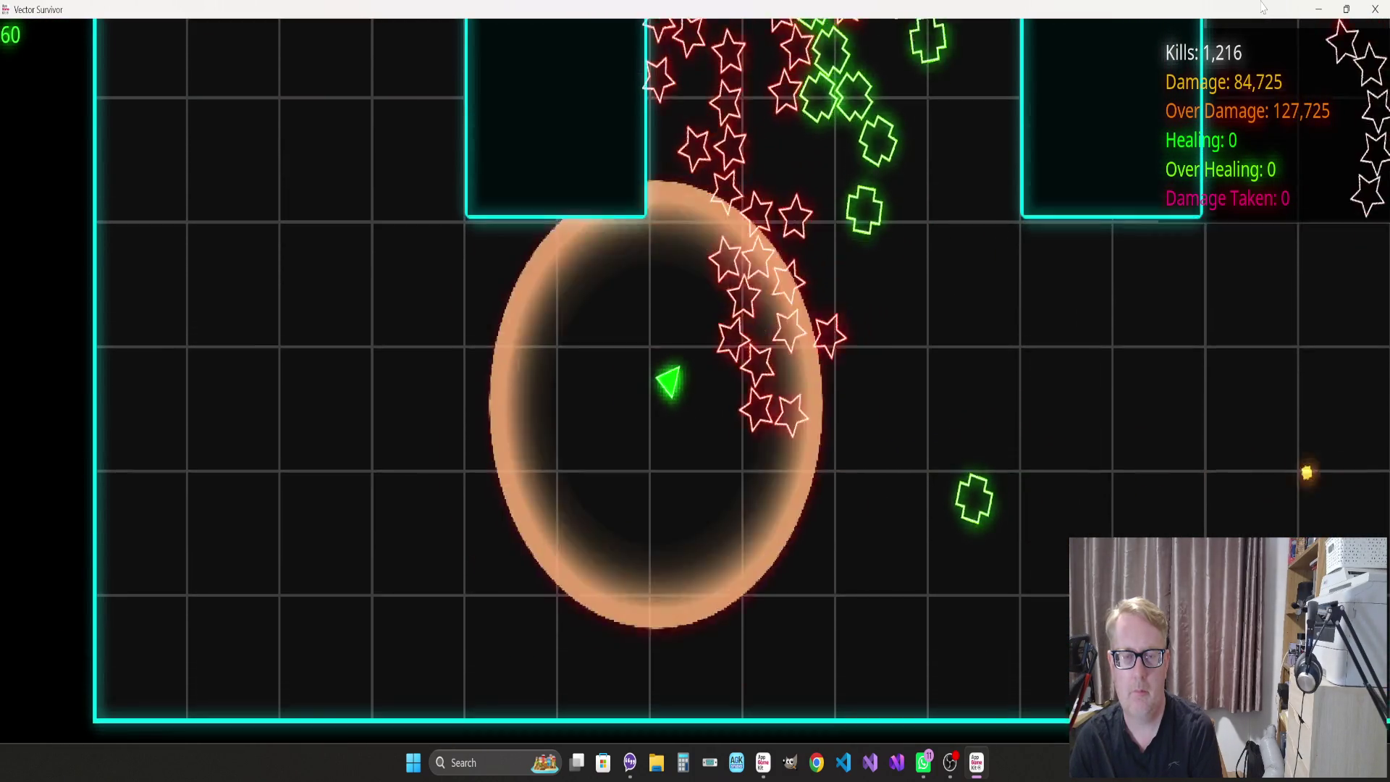
pyautogui.press('a')
pyautogui.press('w')
pyautogui.press('d')
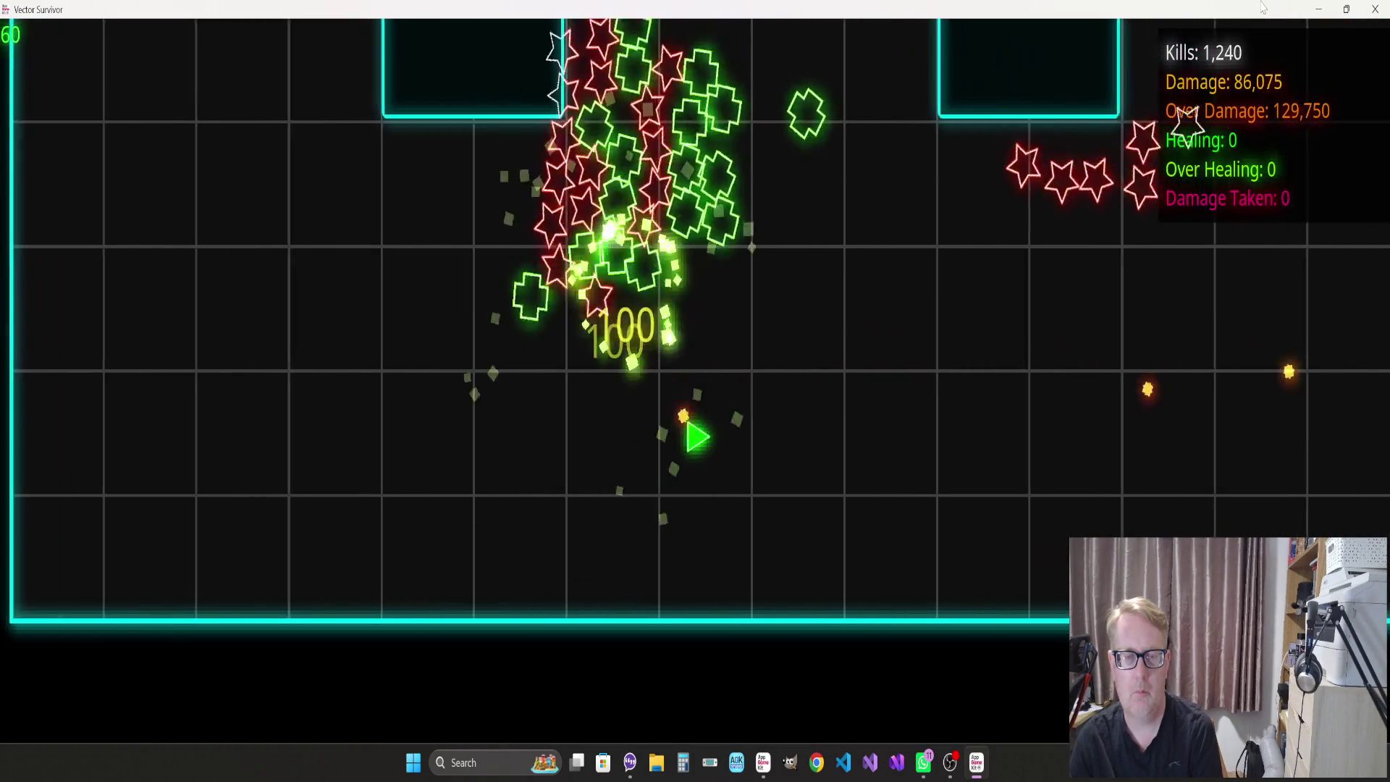
pyautogui.press('d')
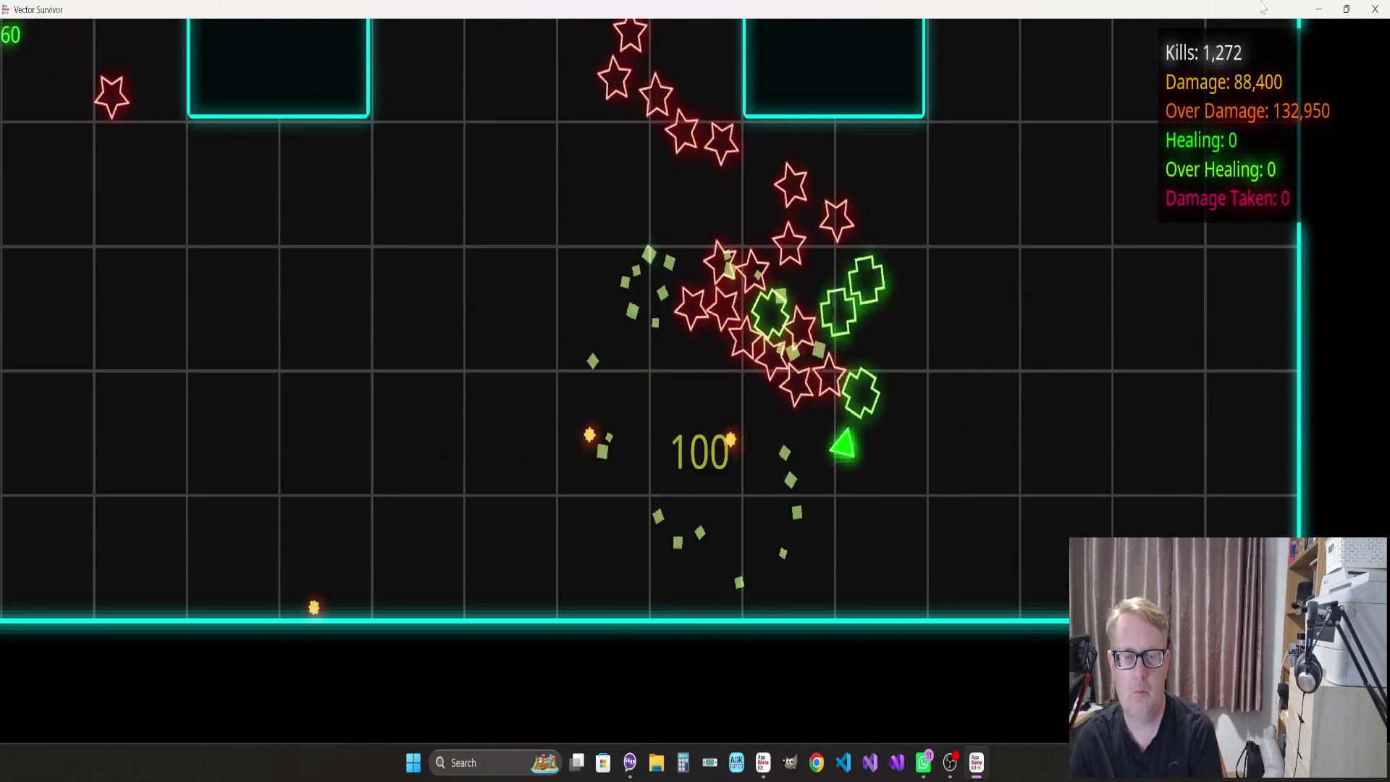
# Finish off the last enemies of the previous wave as they explode
pyautogui.press('a')
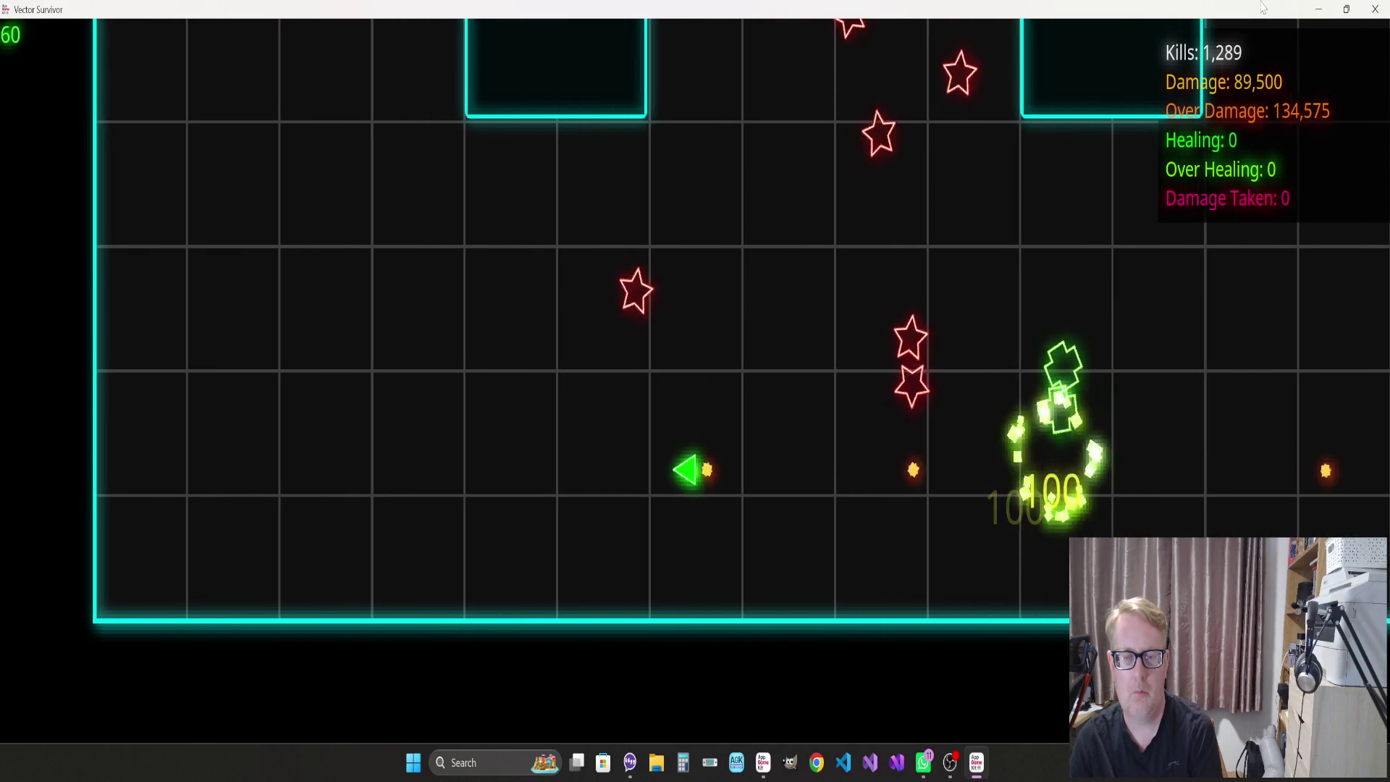
pyautogui.press('w')
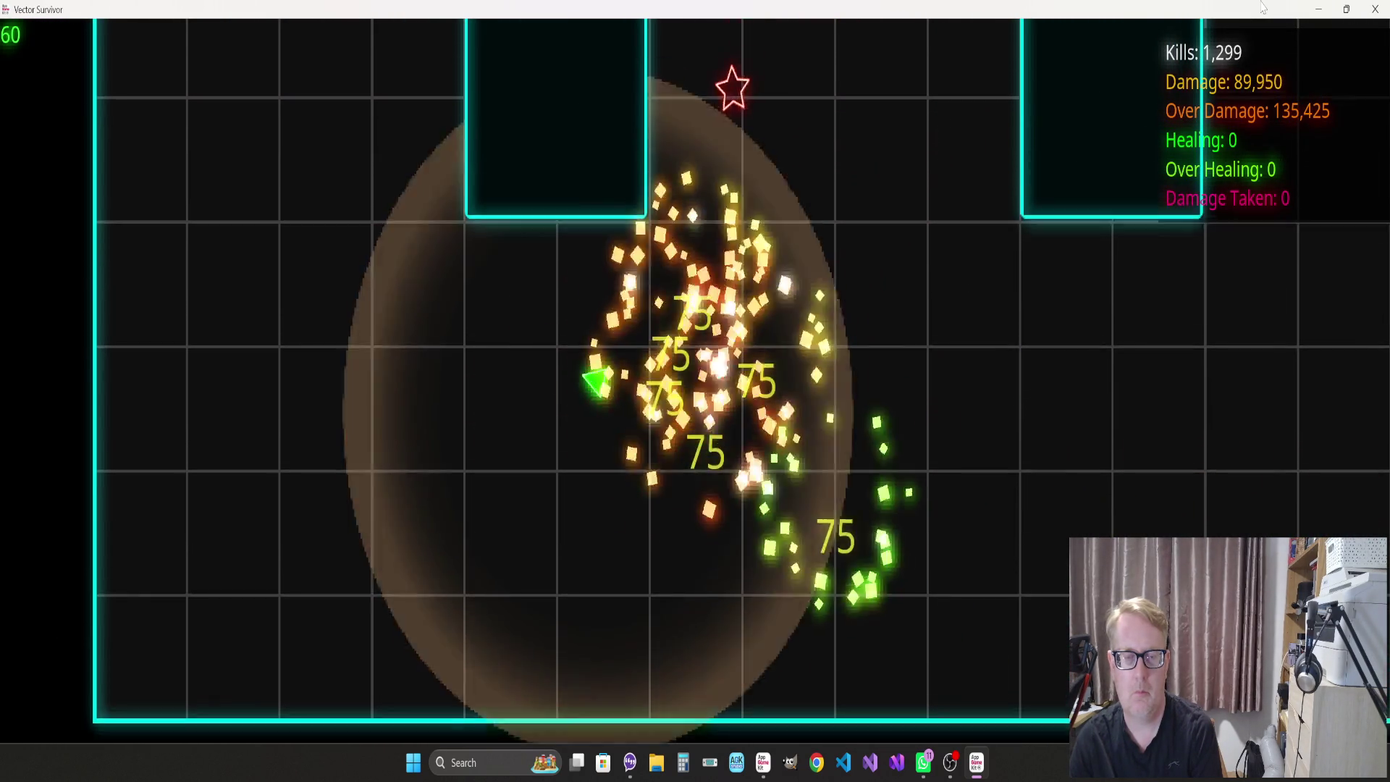
pyautogui.press('s')
pyautogui.press('d')
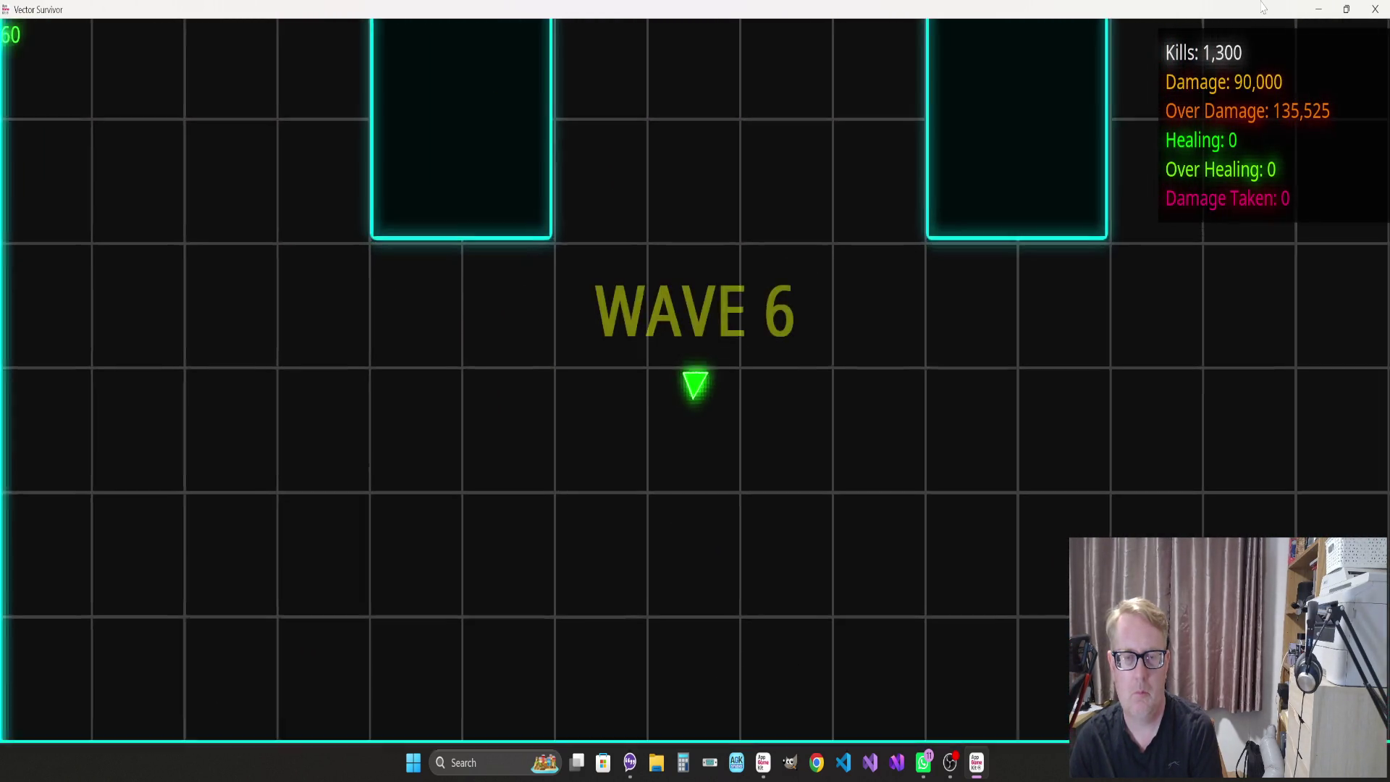
# Fly up into wave 6 and swing right to shoot the incoming crosses
pyautogui.press('w')
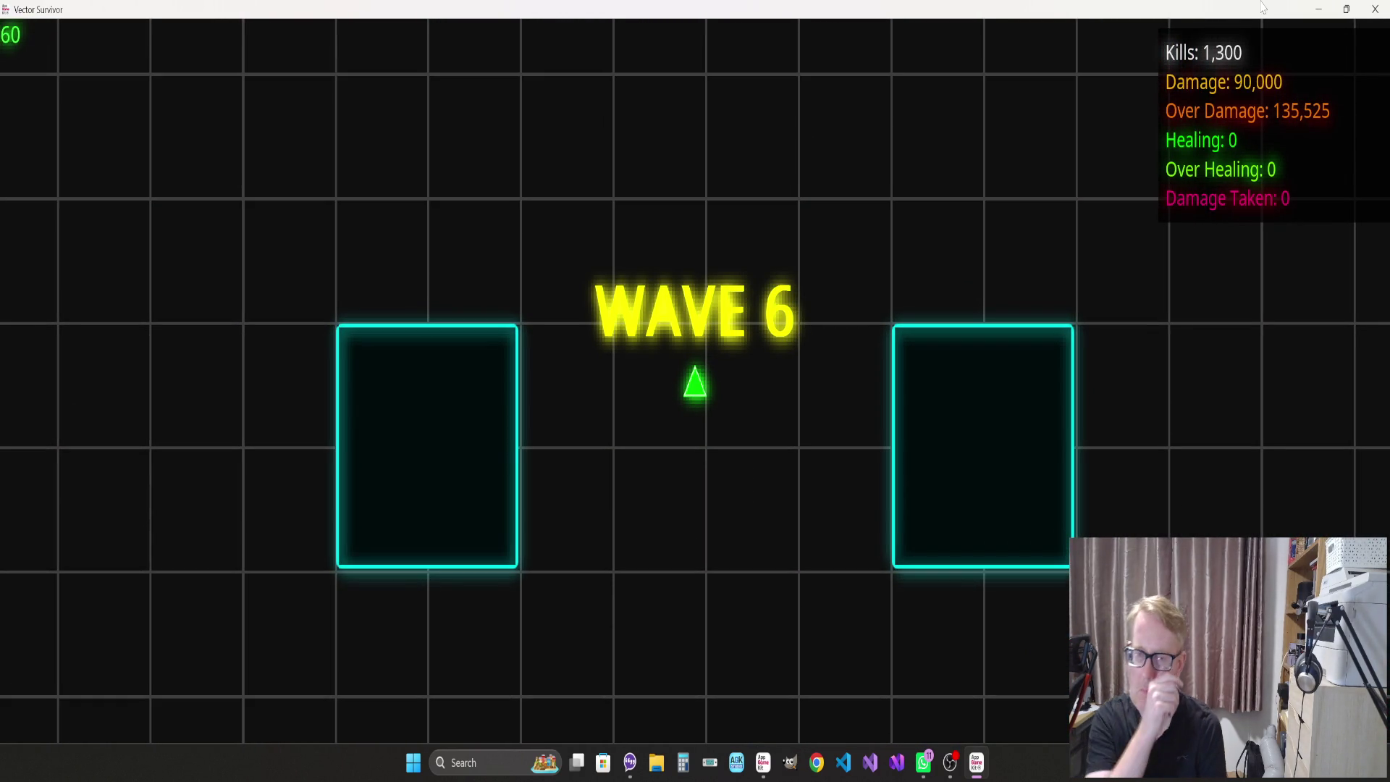
pyautogui.press('w')
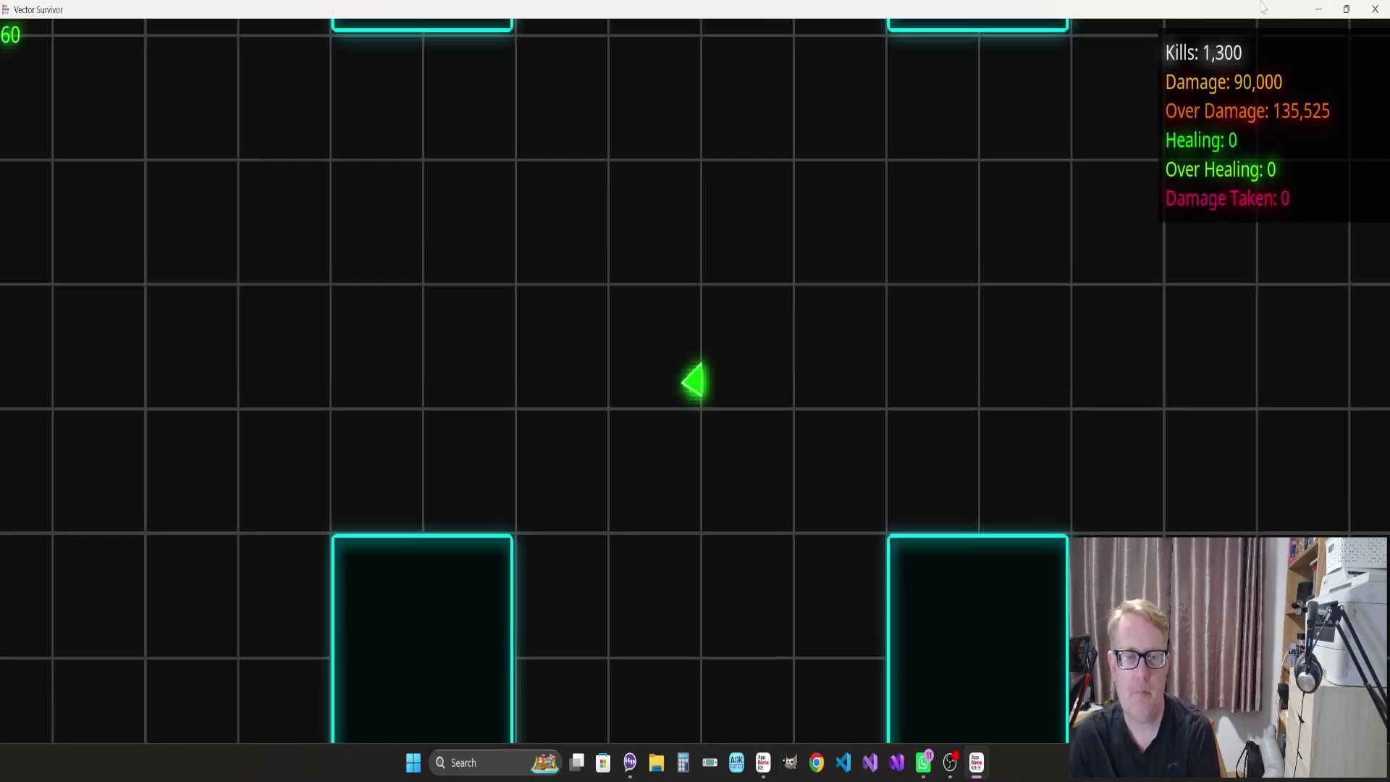
pyautogui.press('w')
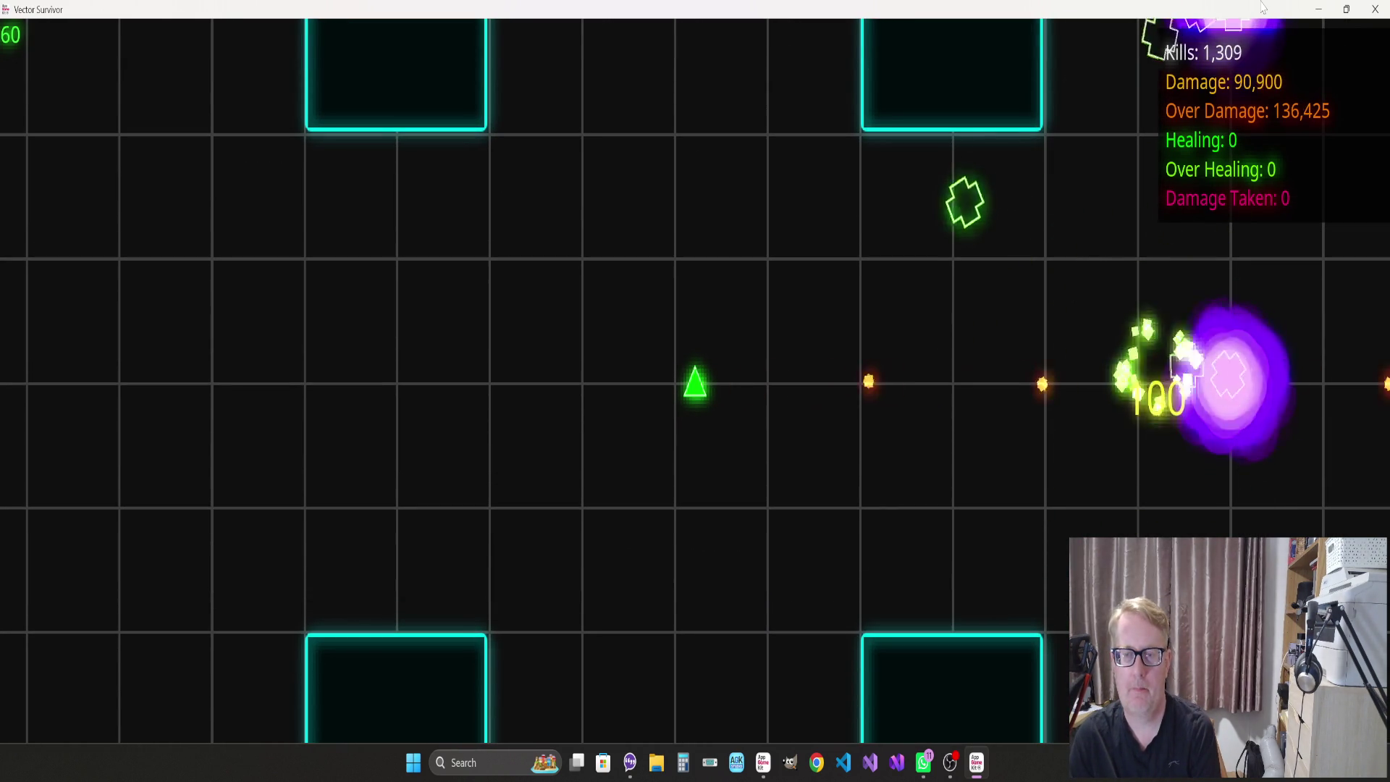
pyautogui.press('a')
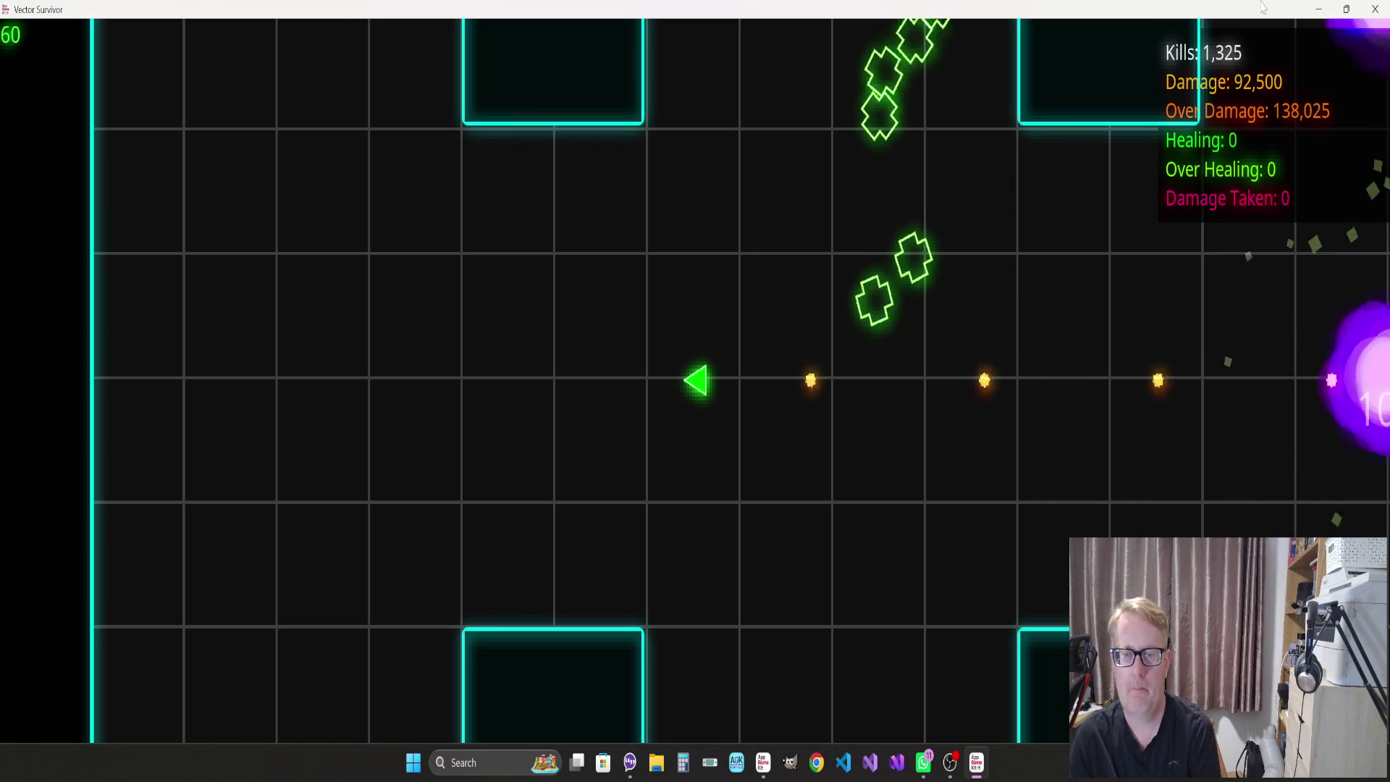
pyautogui.press('w')
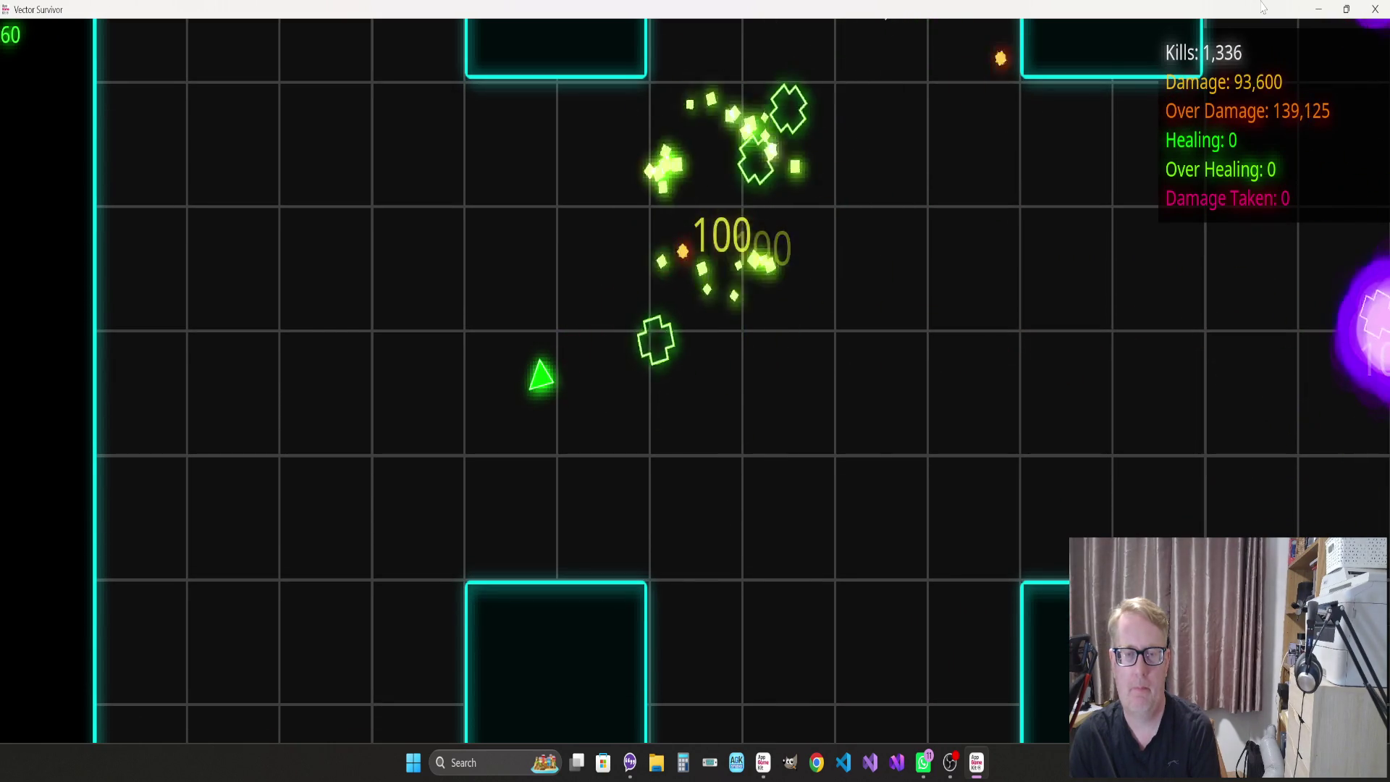
pyautogui.press('d')
pyautogui.press('s')
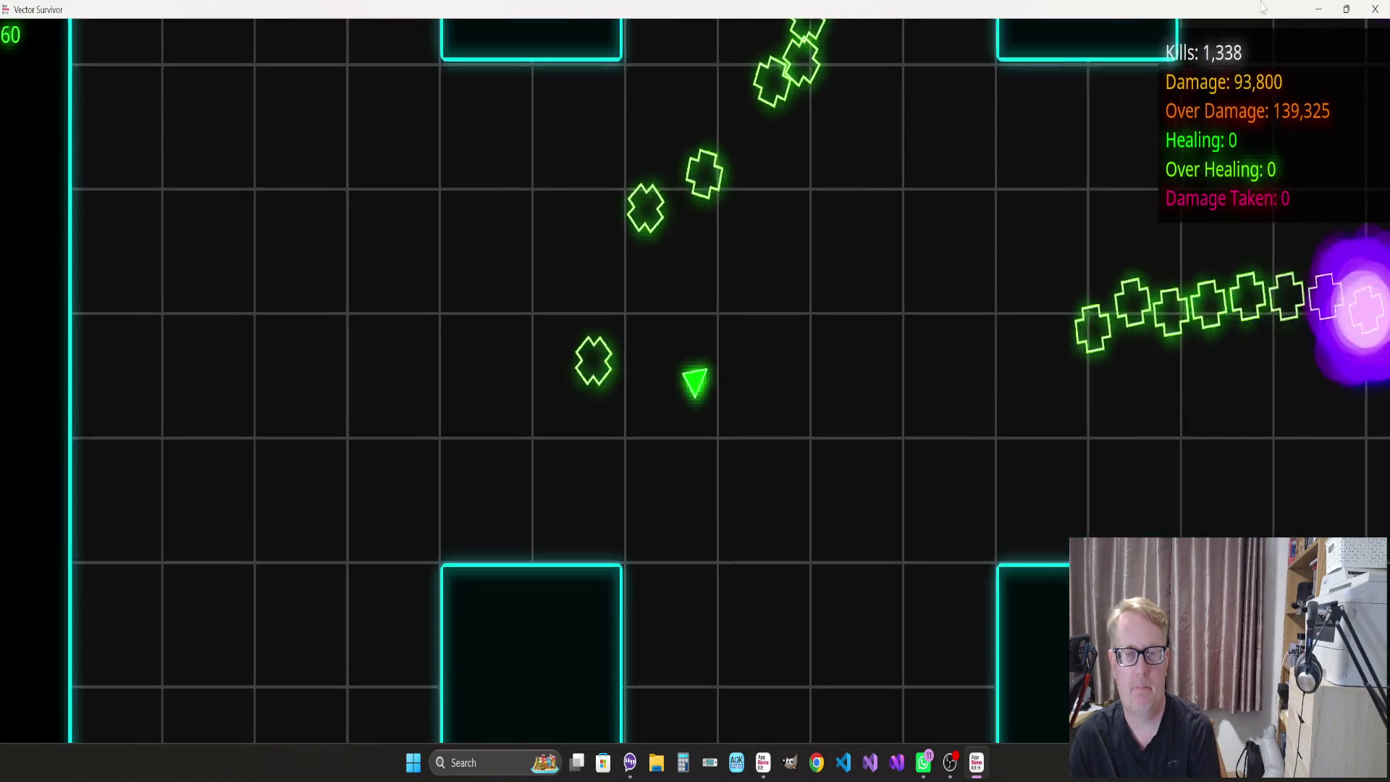
pyautogui.press('d')
# Fly far down, then up-left toward the enemy group, dodging the cross swarm
pyautogui.press('s')
pyautogui.press('d')
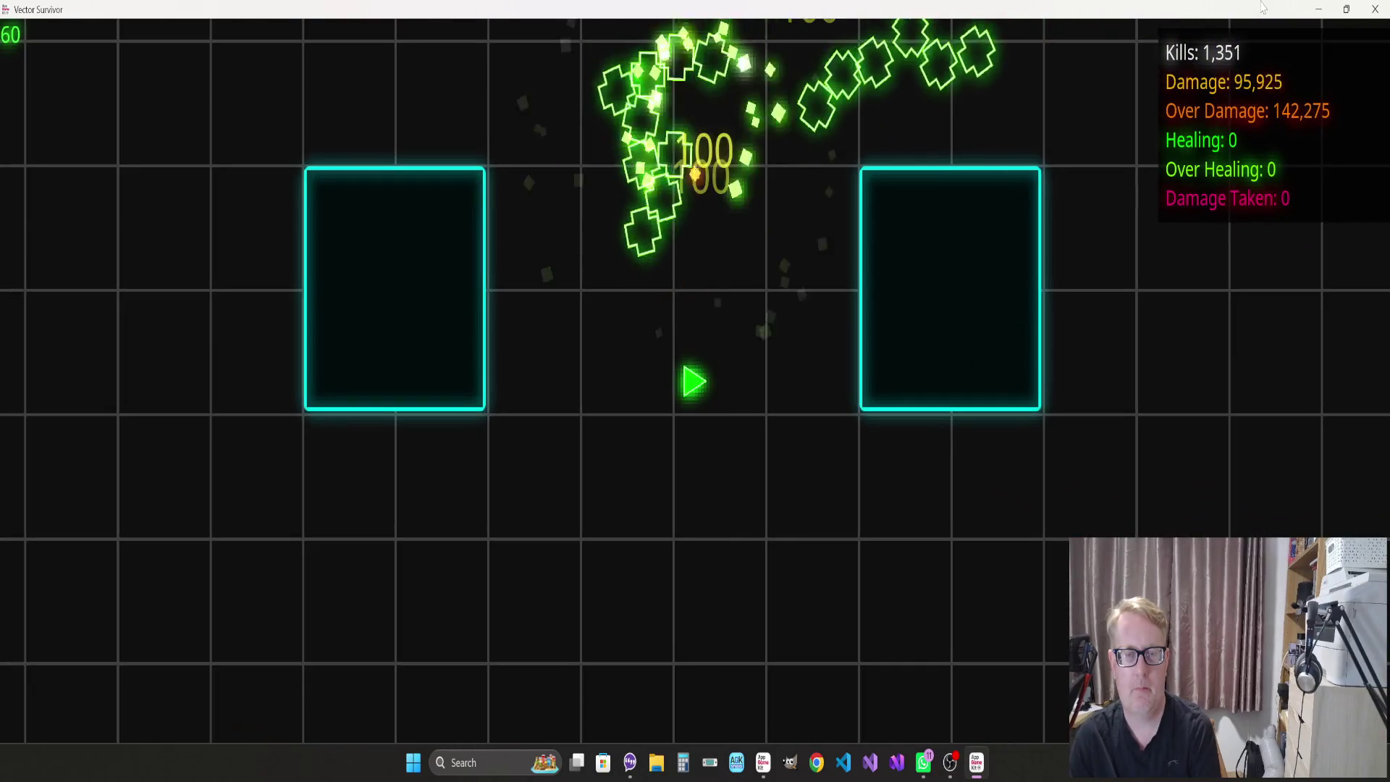
pyautogui.press('w')
pyautogui.press('a')
pyautogui.press('w')
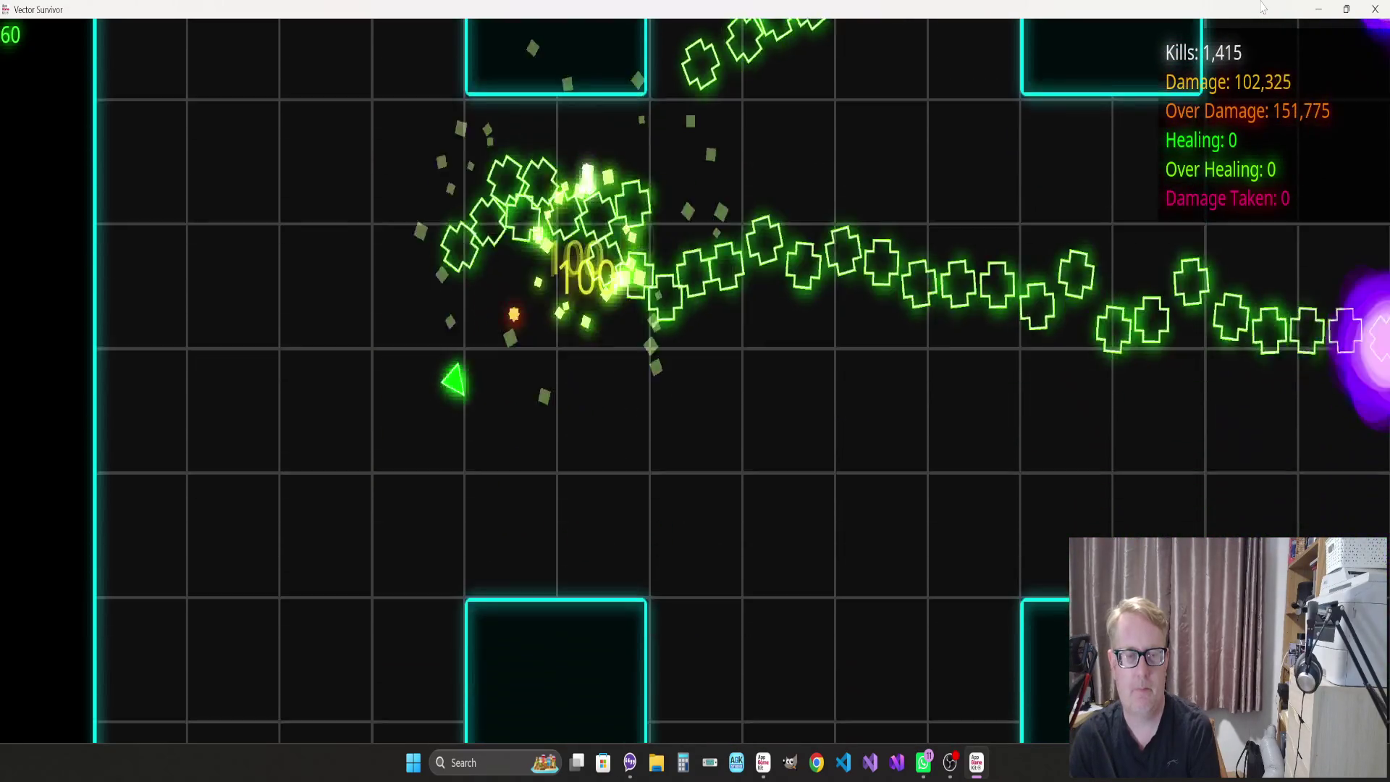
pyautogui.press('s')
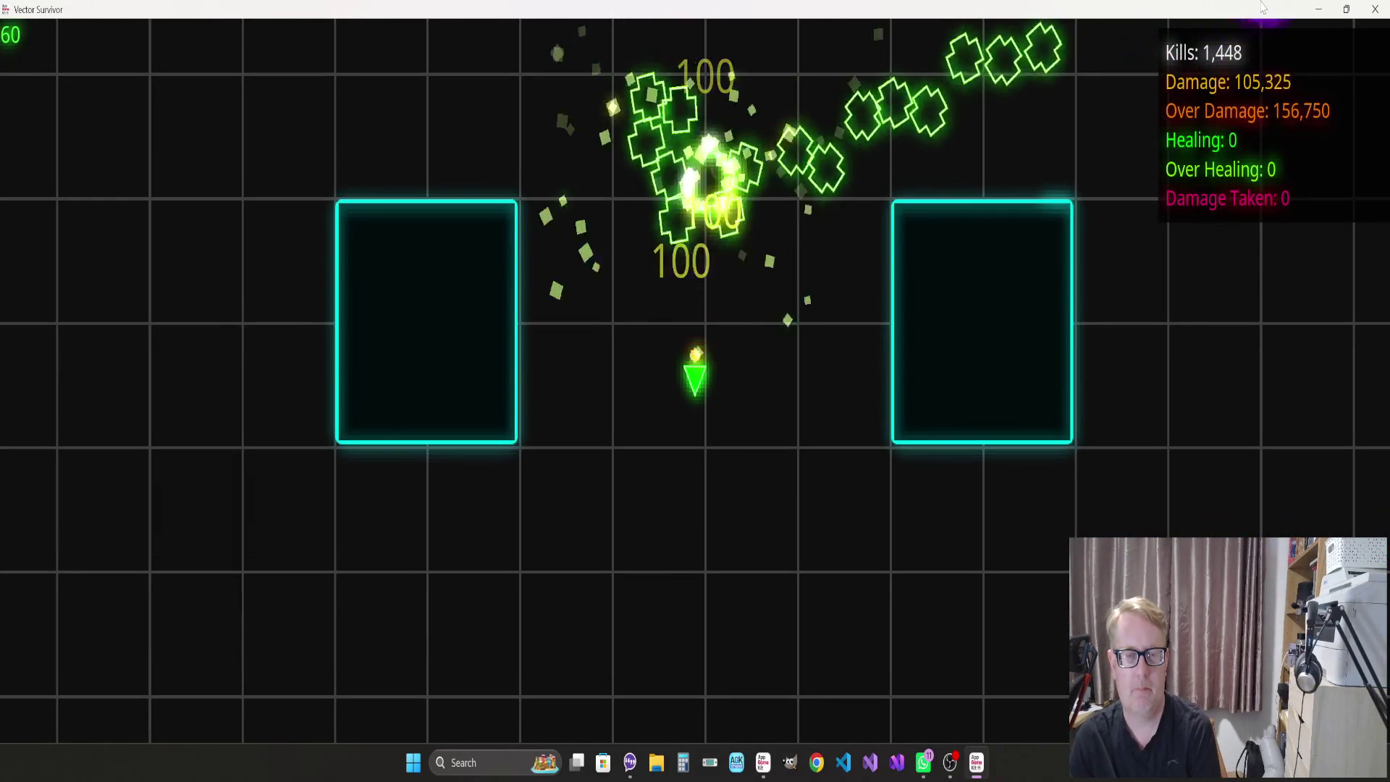
pyautogui.press('a')
# Swerve down-right and down-left, picking off crosses to reach about 1,500 kills with zero damage taken
pyautogui.press('s')
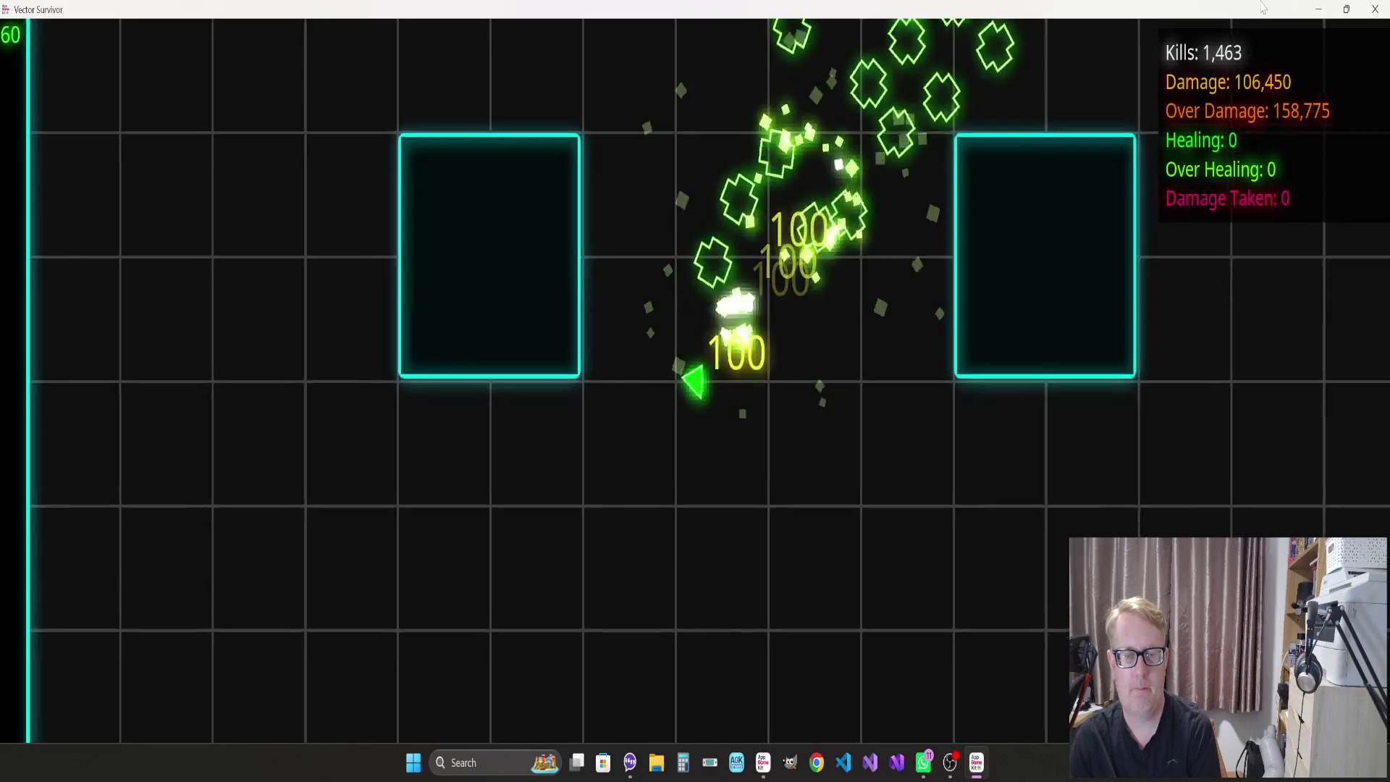
pyautogui.press('d')
pyautogui.press('w')
pyautogui.press('s')
pyautogui.press('a')
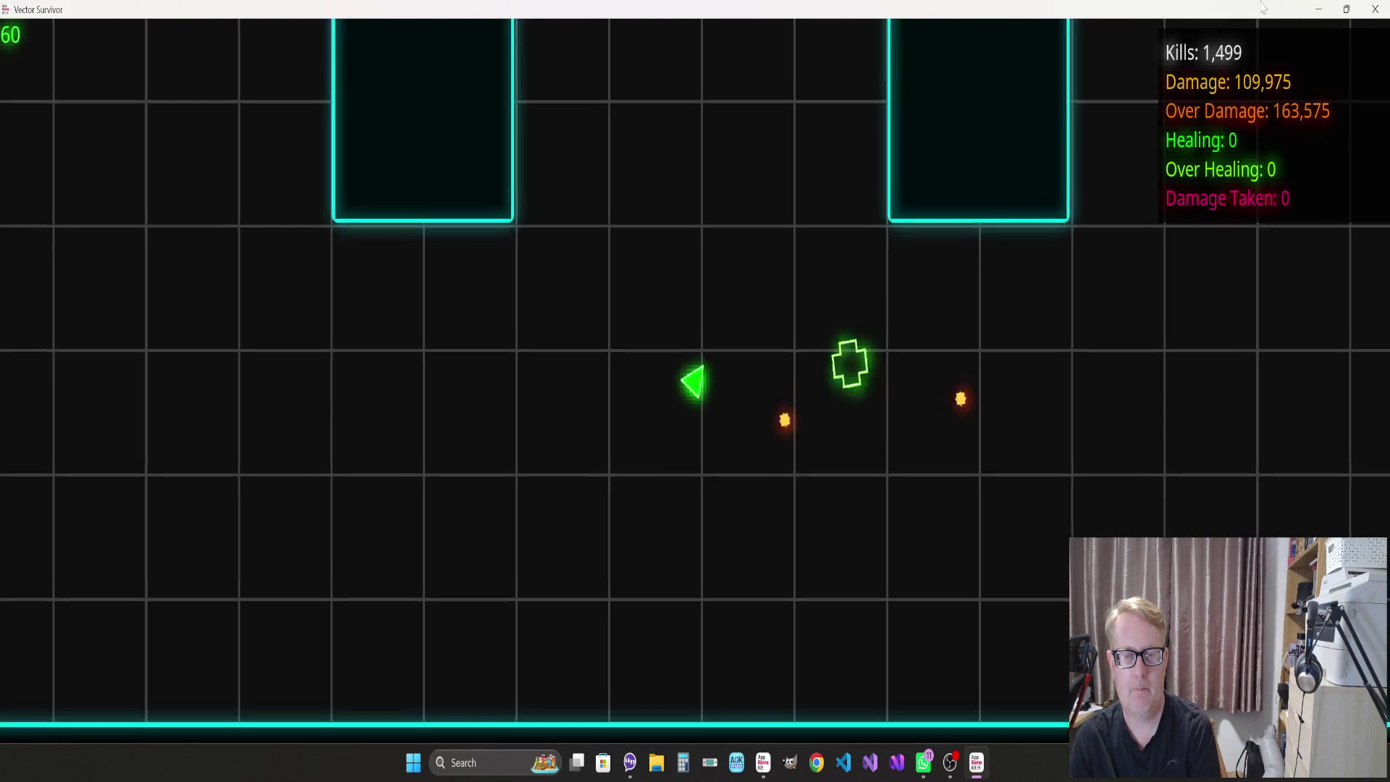
pyautogui.press('w')
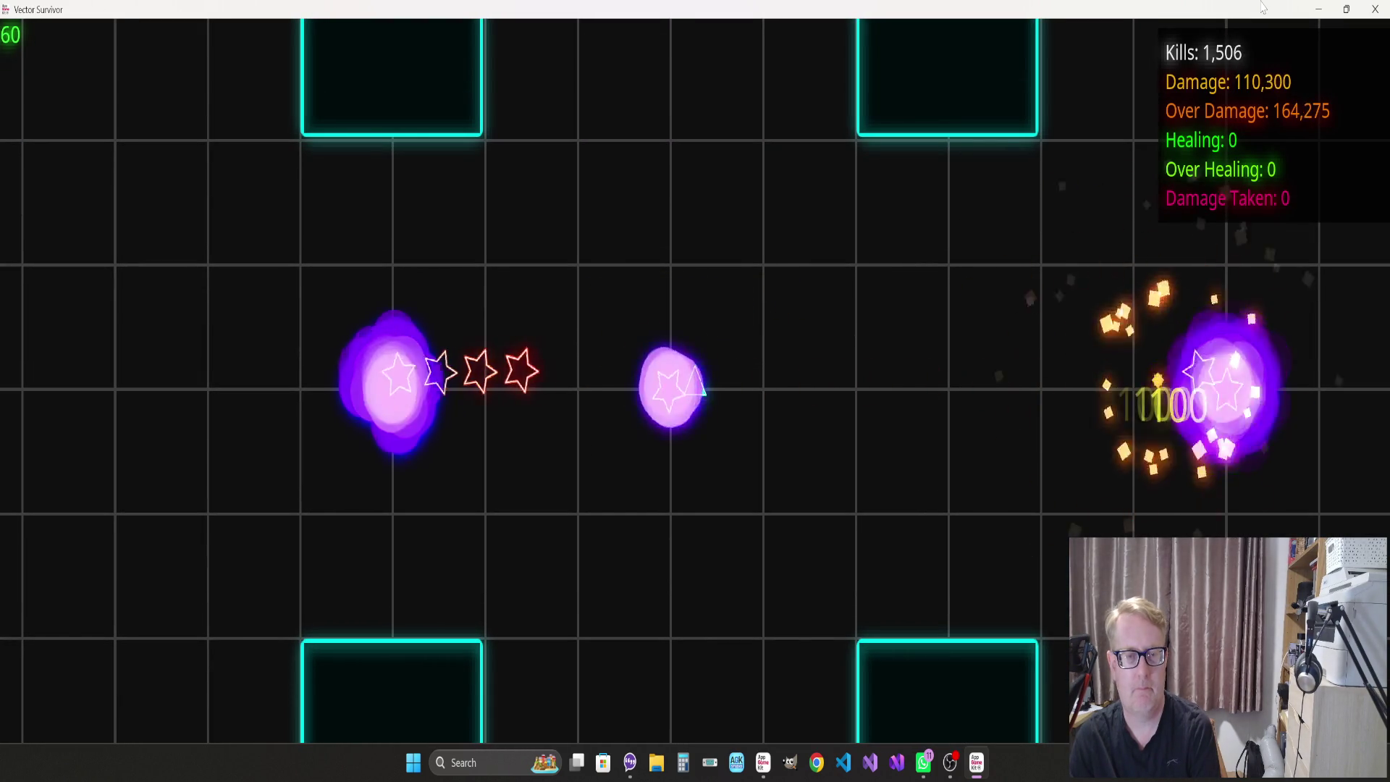
# Fly right, then down toward the bottom wall, turning left and right to hit stars
pyautogui.press('d')
pyautogui.press('s')
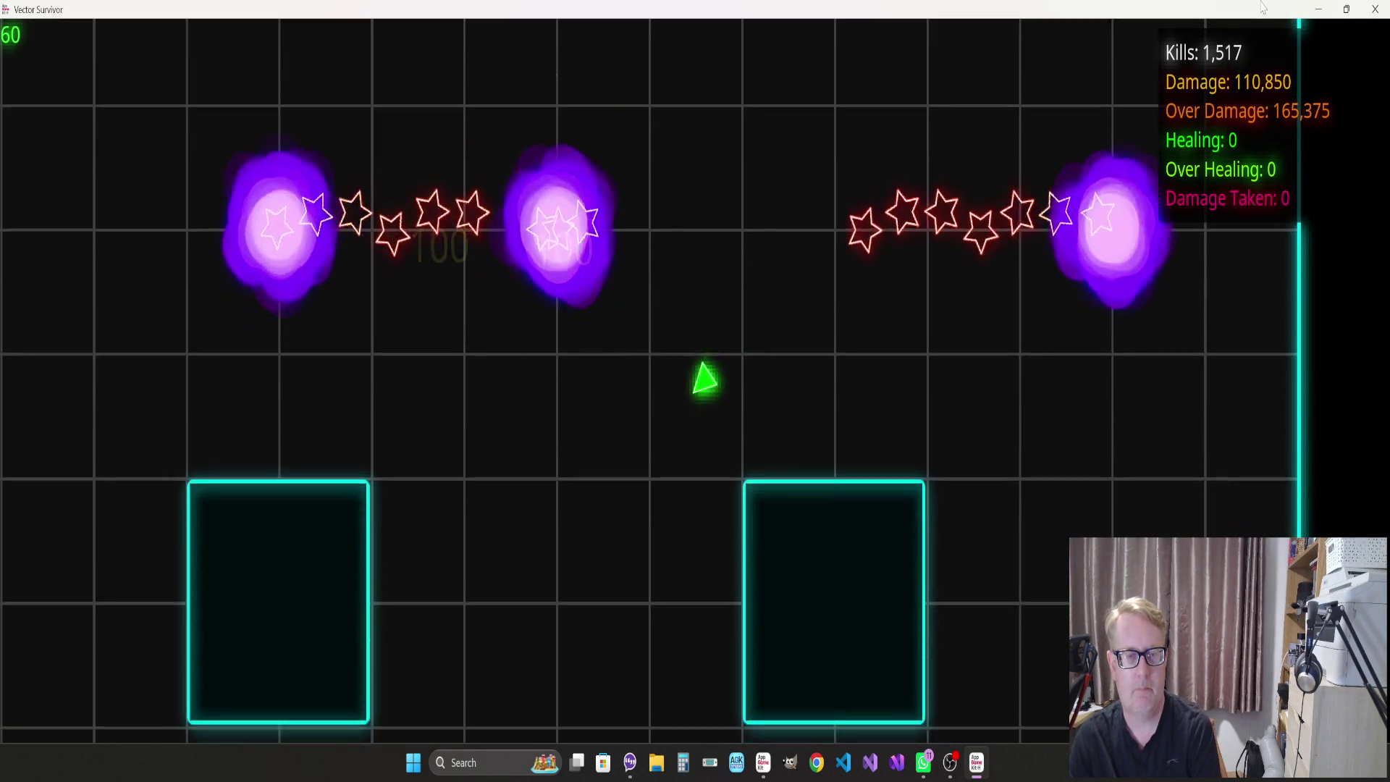
pyautogui.press('a')
pyautogui.press('s')
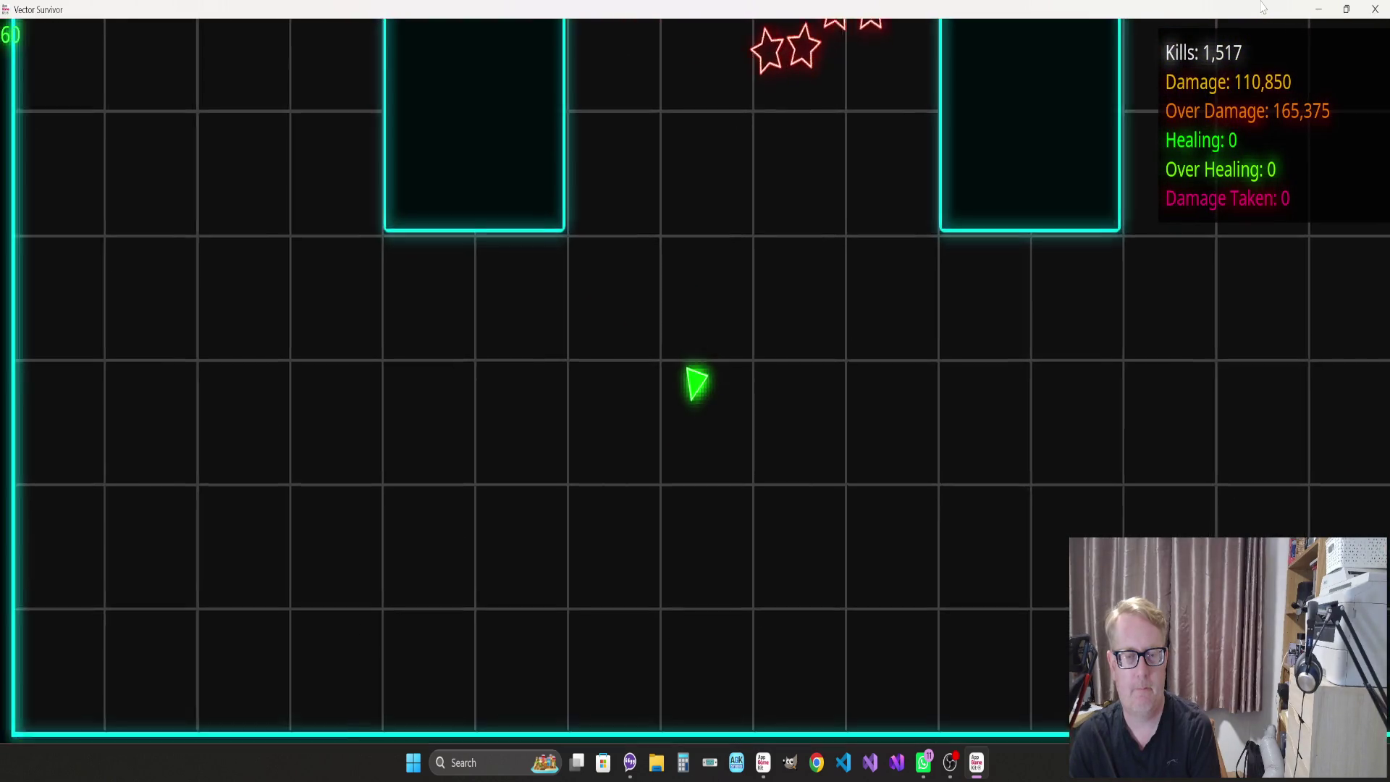
pyautogui.press('a')
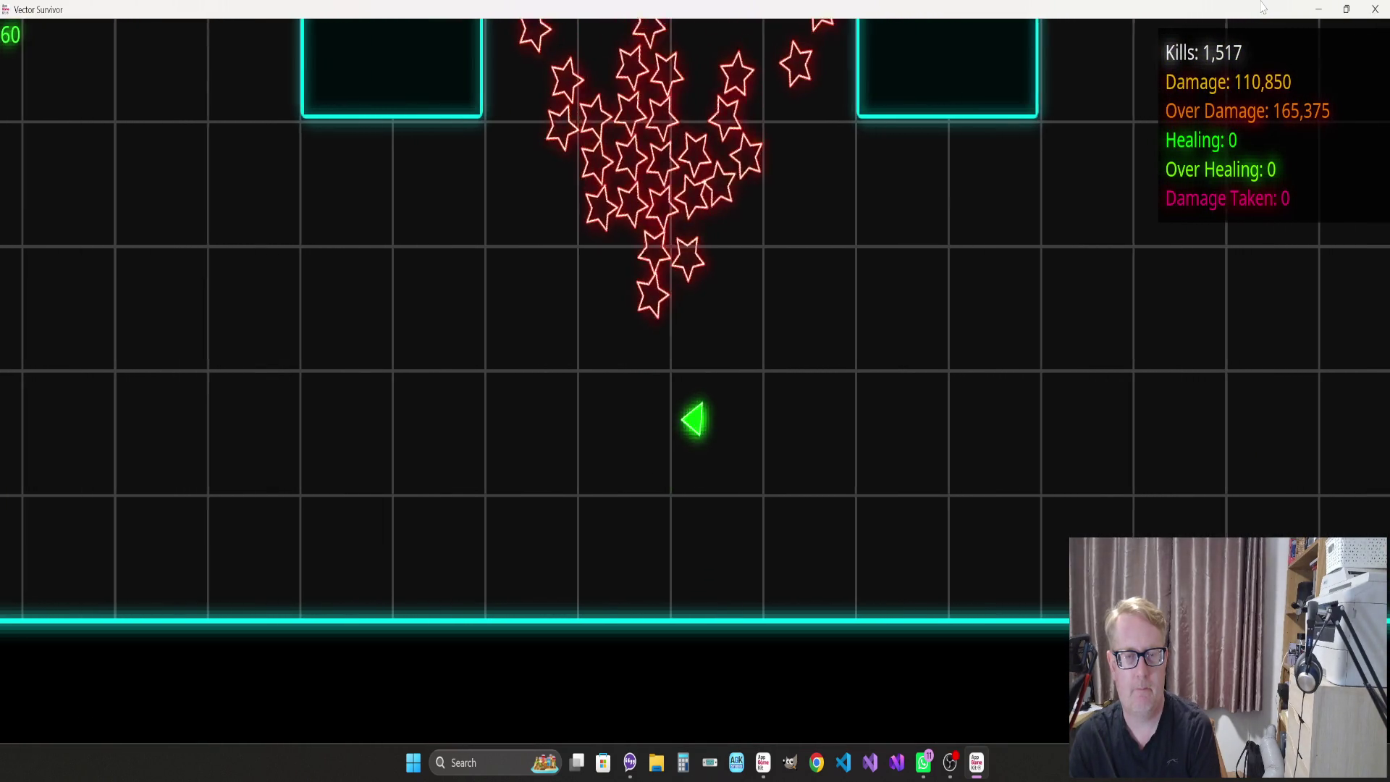
pyautogui.press('d')
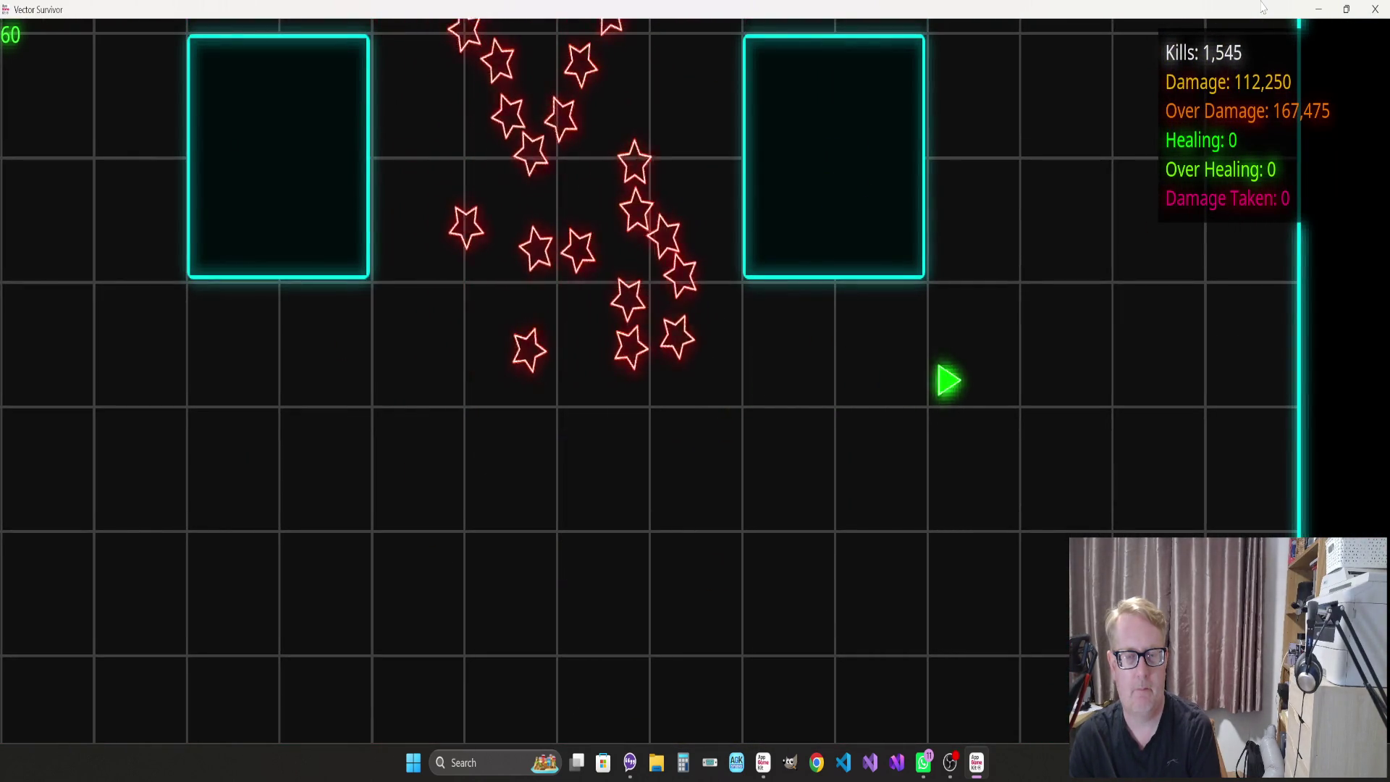
pyautogui.press('s')
pyautogui.press('a')
# Weave up-left and down-right, driving into the star enemy pack
pyautogui.press('w')
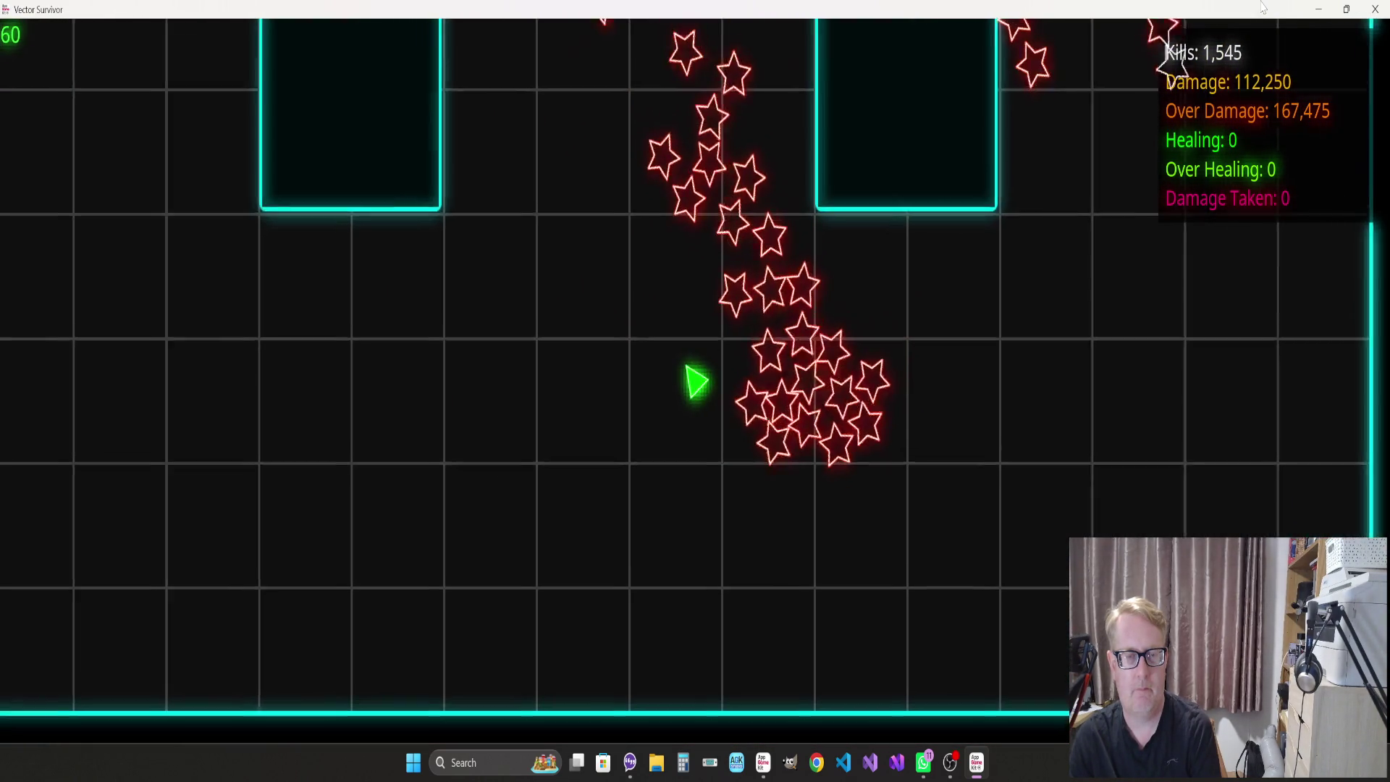
pyautogui.press('d')
pyautogui.press('s')
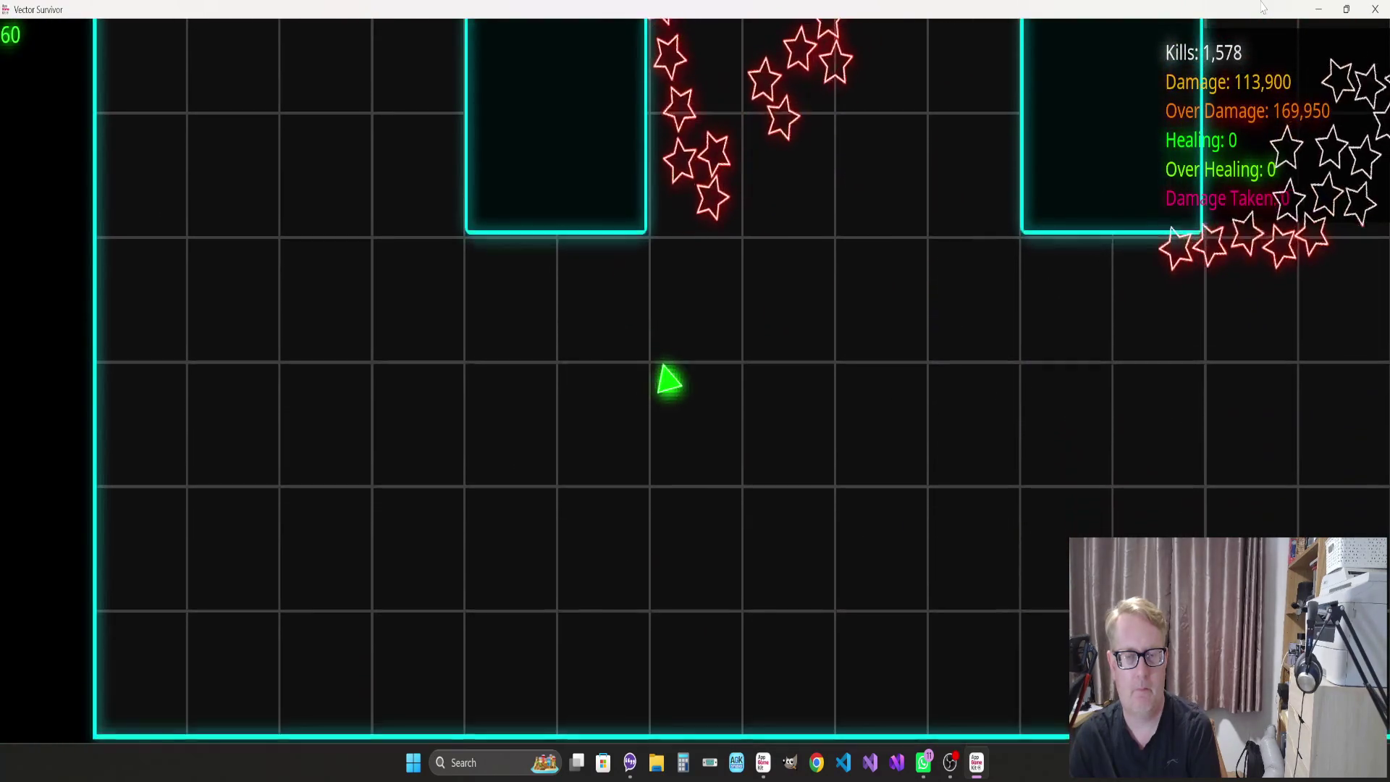
pyautogui.press('d')
pyautogui.press('a')
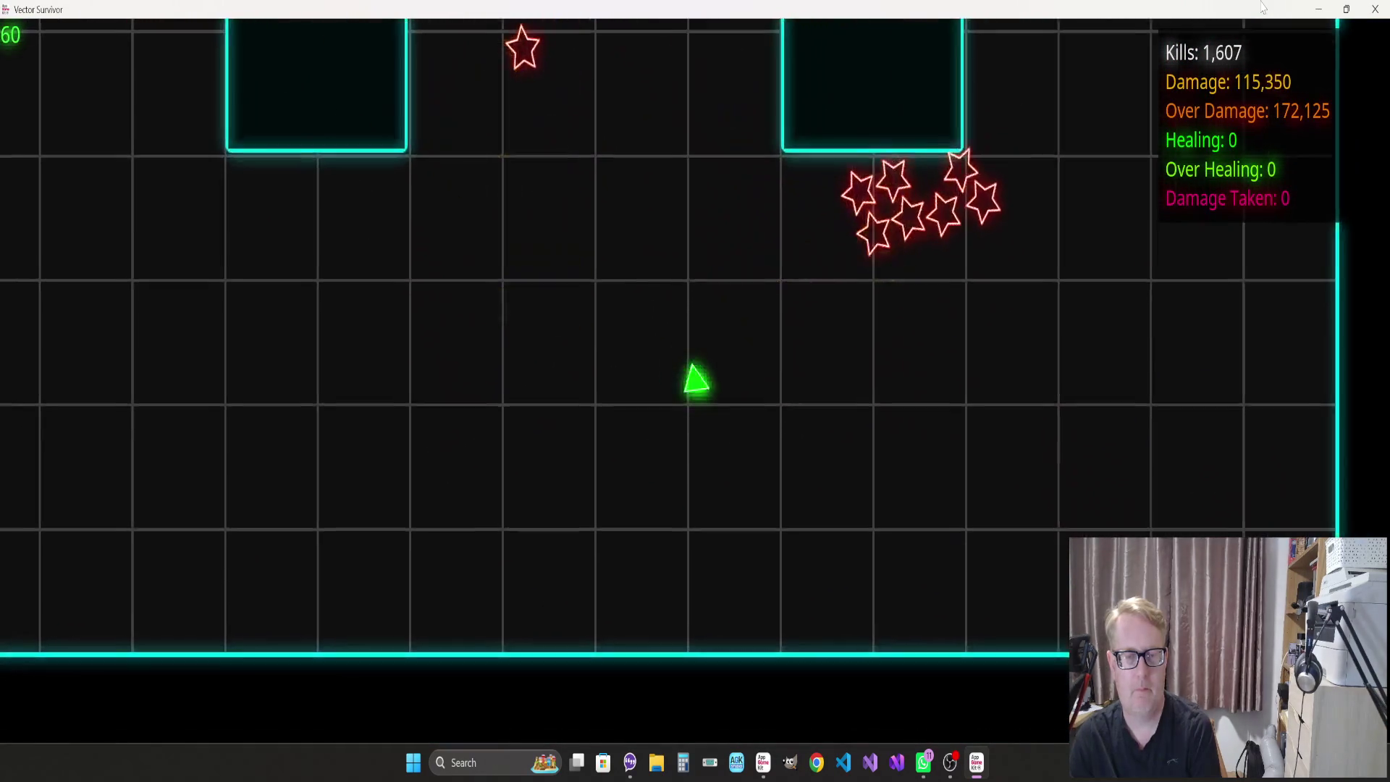
pyautogui.press('w')
pyautogui.press('a')
pyautogui.press('s')
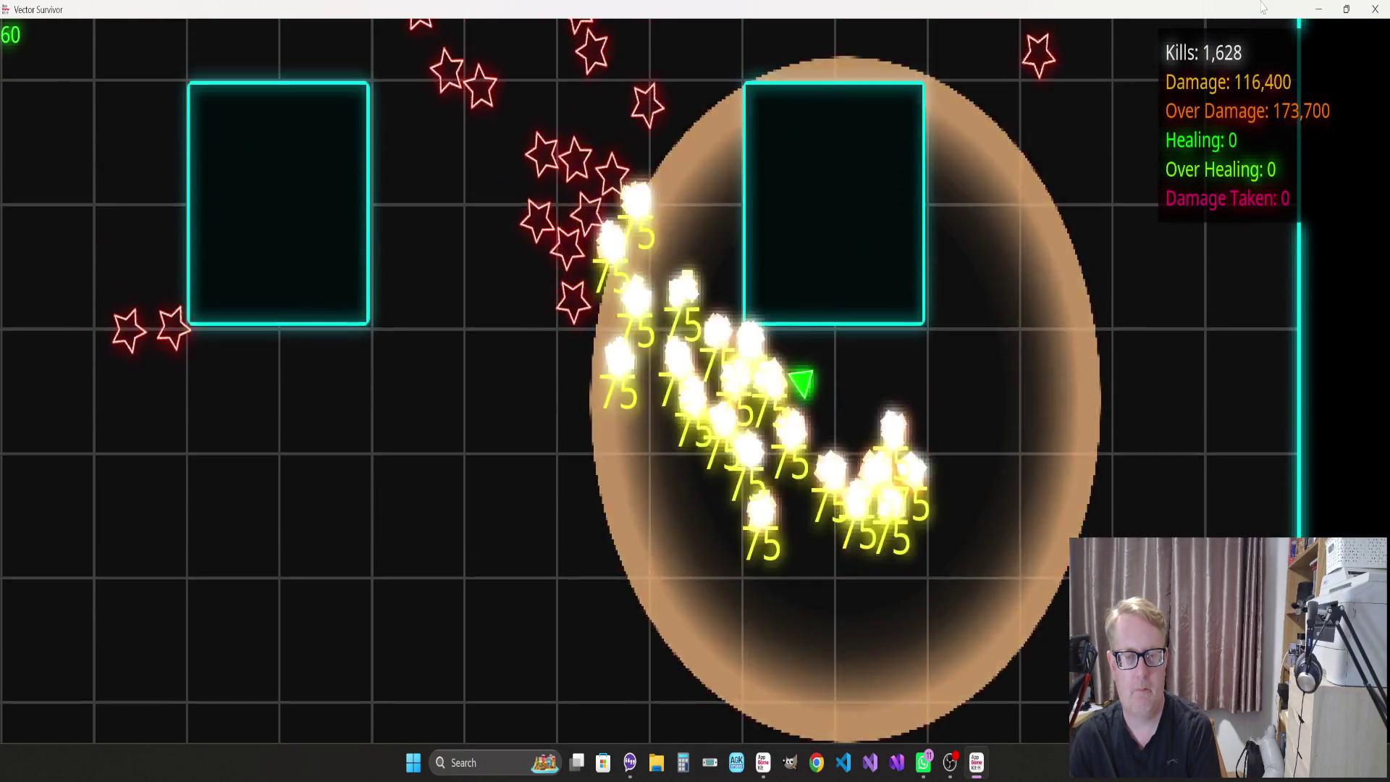
pyautogui.press('a')
pyautogui.press('s')
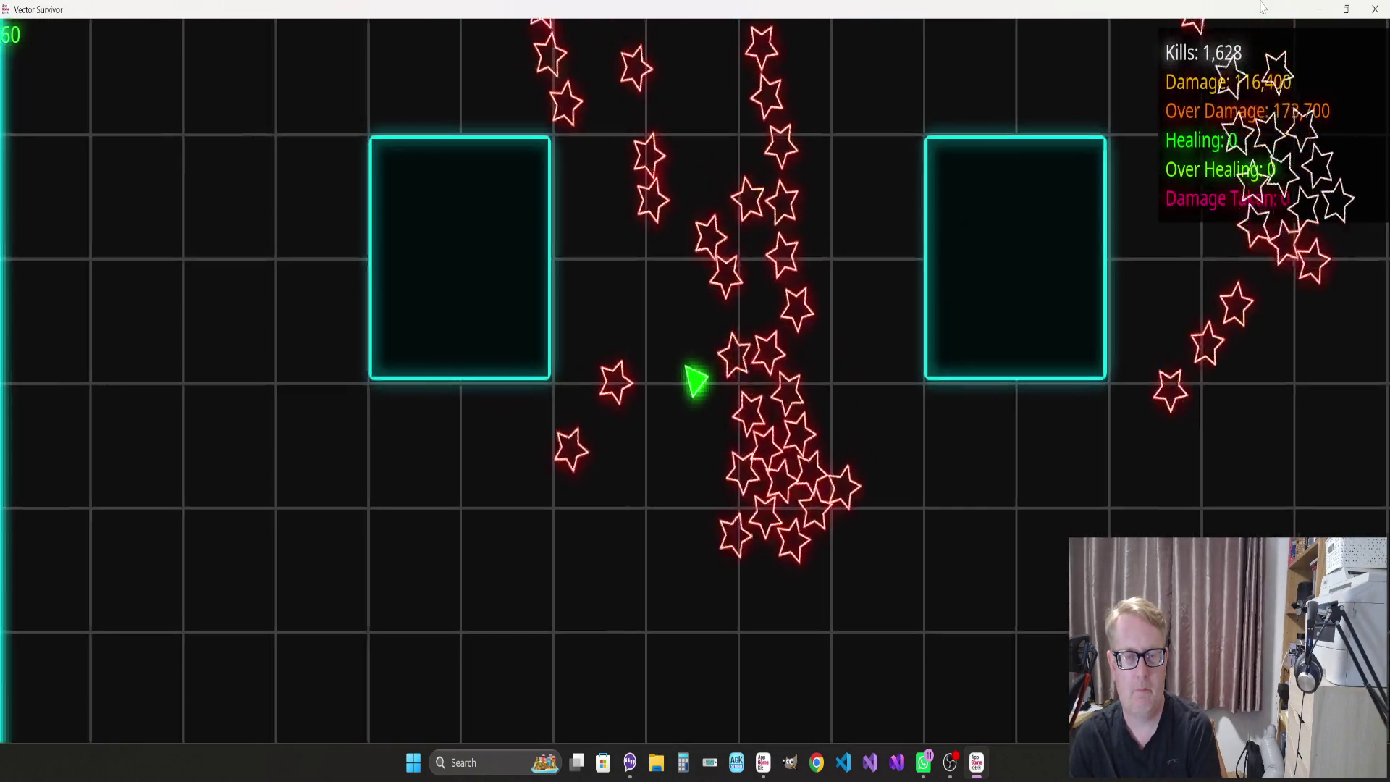
# Zigzag across the arena to reach 1,820 kills and 127,000 damage with zero damage taken
pyautogui.press('s')
pyautogui.press('d')
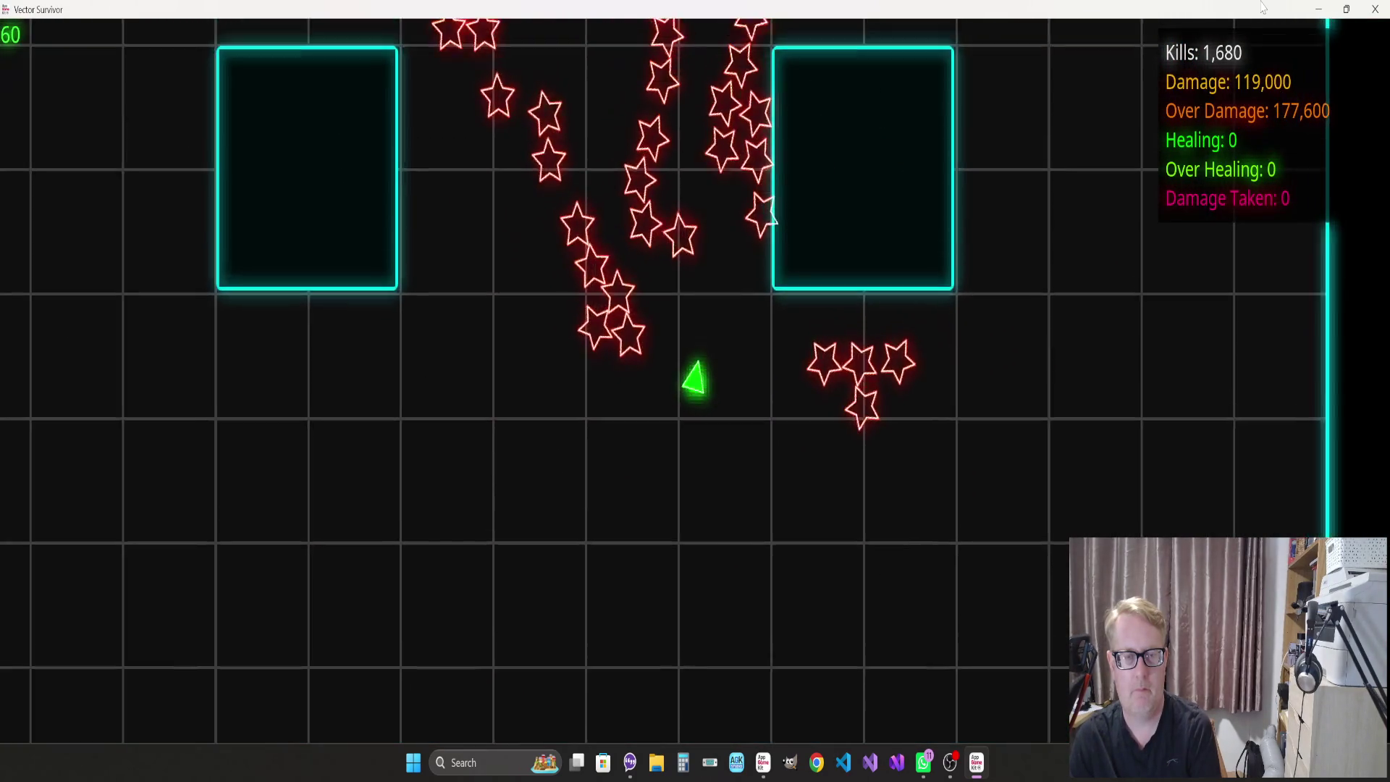
pyautogui.press('s')
pyautogui.press('a')
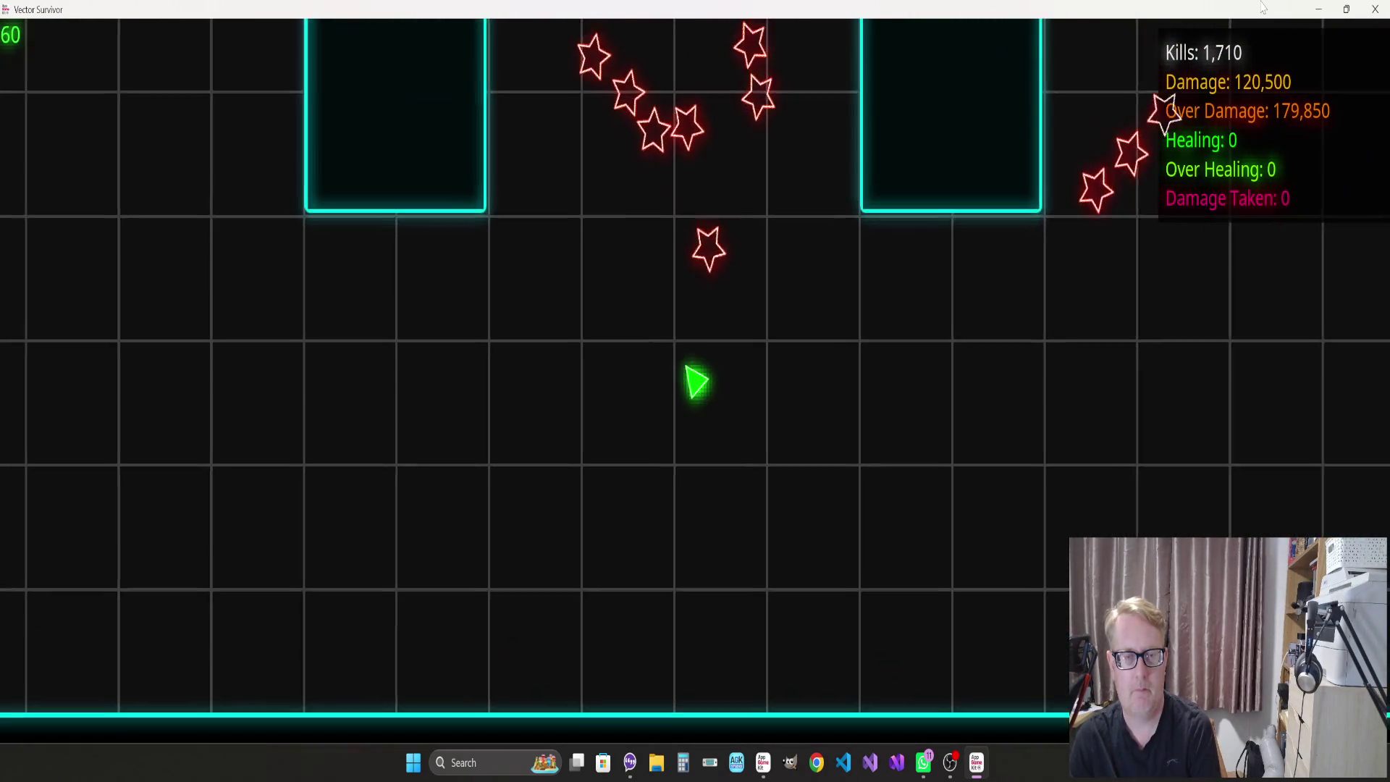
pyautogui.press('d')
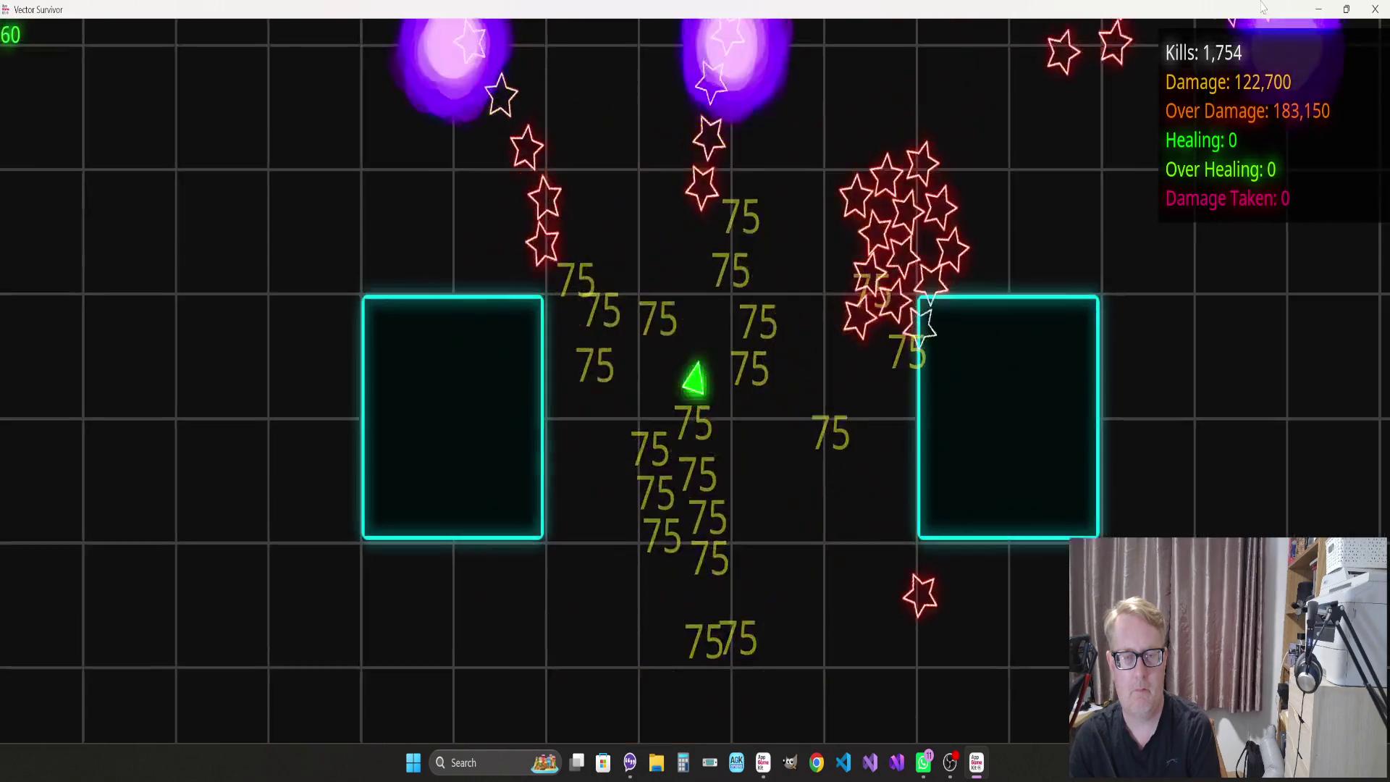
pyautogui.press('w')
pyautogui.press('a')
pyautogui.press('d')
pyautogui.press('w')
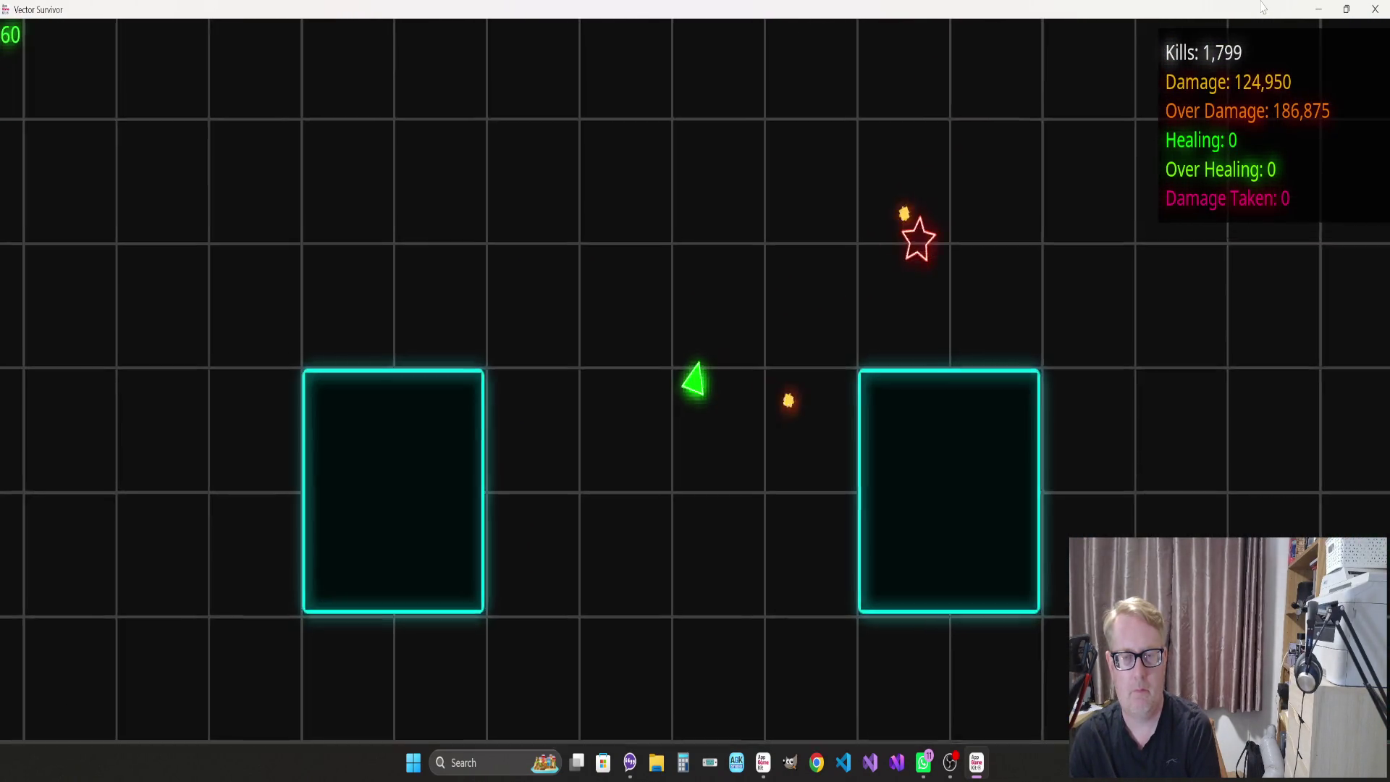
pyautogui.press('a')
pyautogui.press('s')
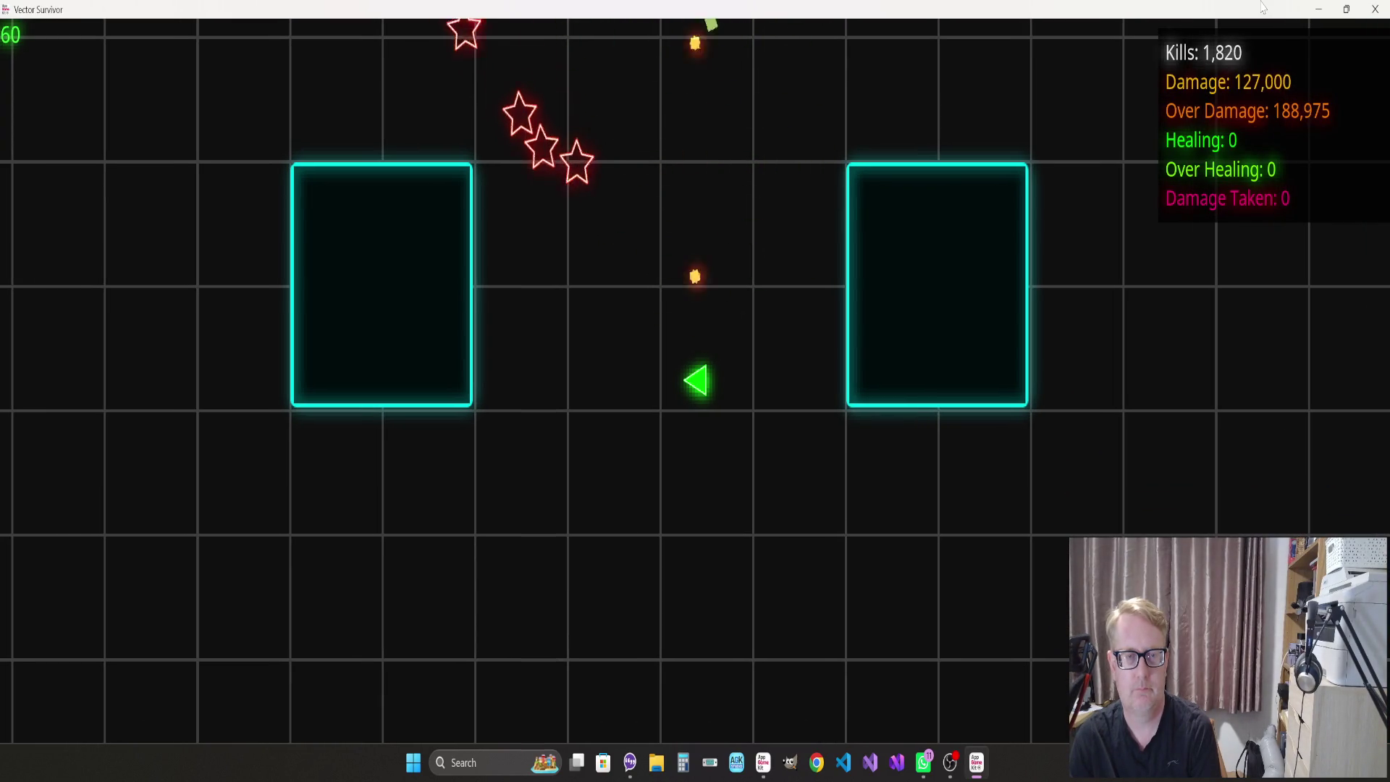
# Weave the ship up and right through the star and cross enemies, shooting them without taking damage
pyautogui.press('w')
pyautogui.press('w')
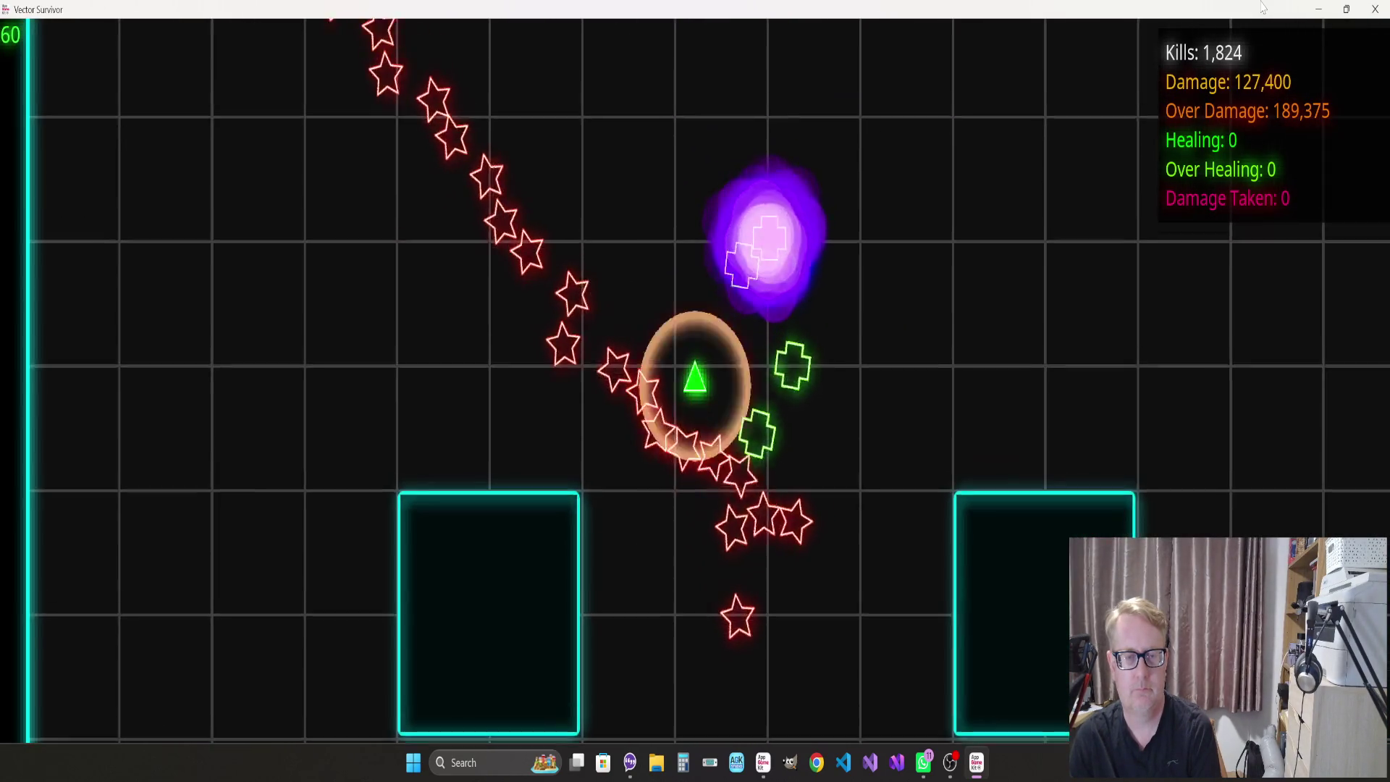
pyautogui.press('d')
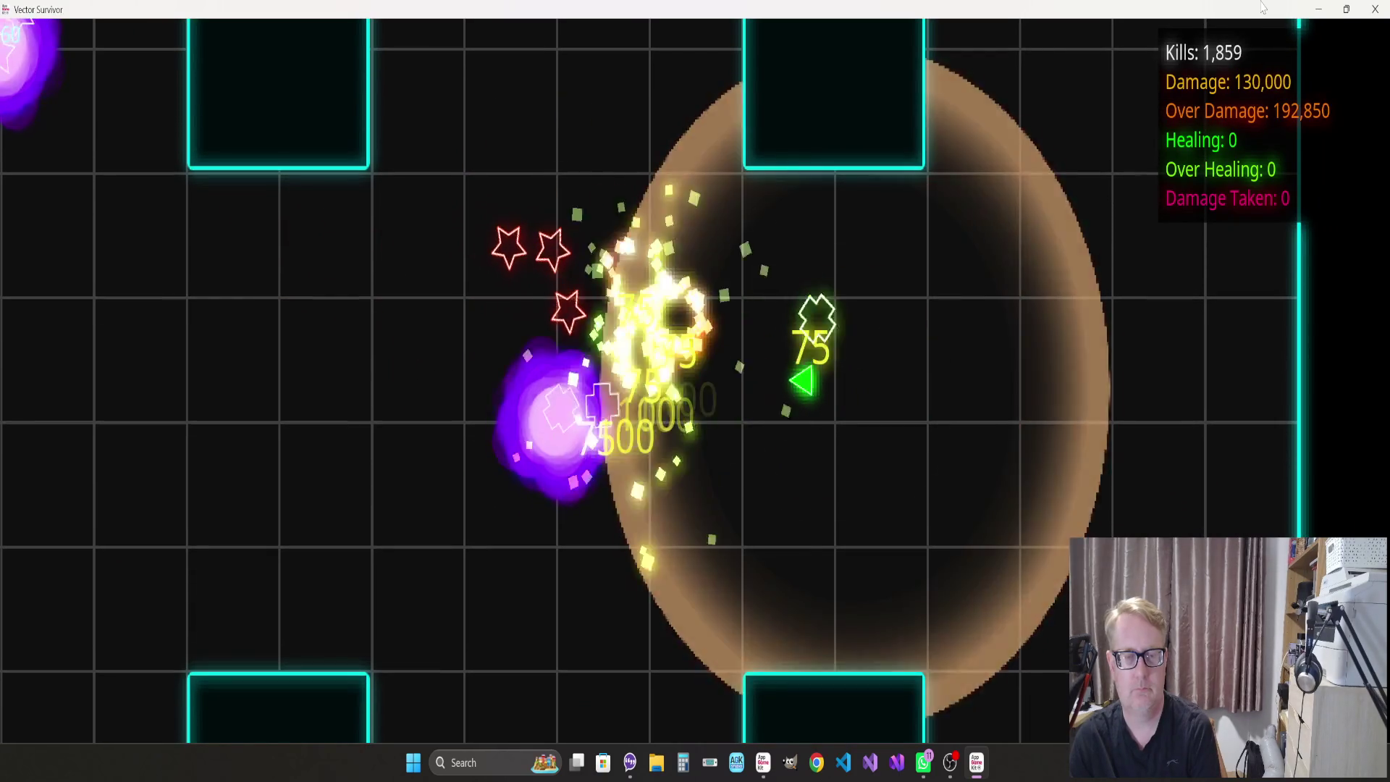
pyautogui.press('w')
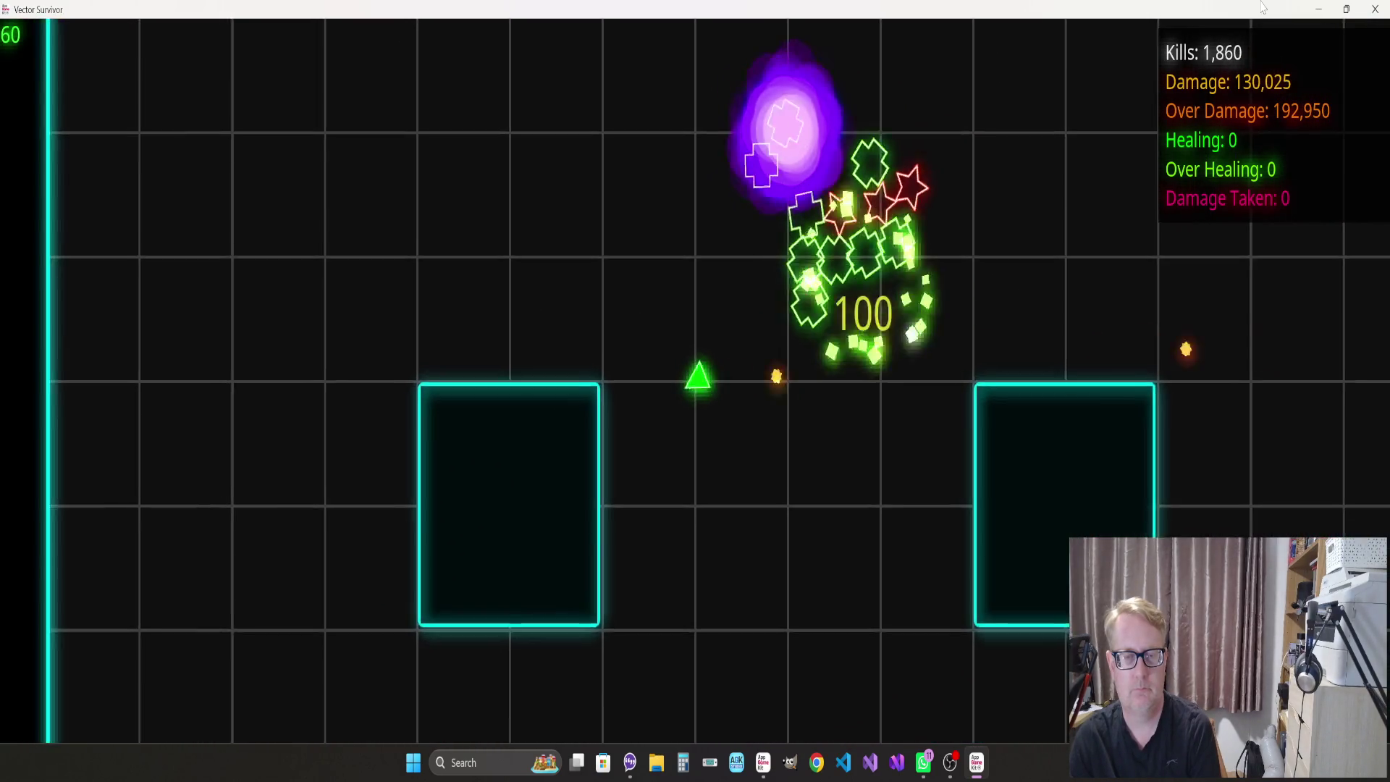
pyautogui.press('d')
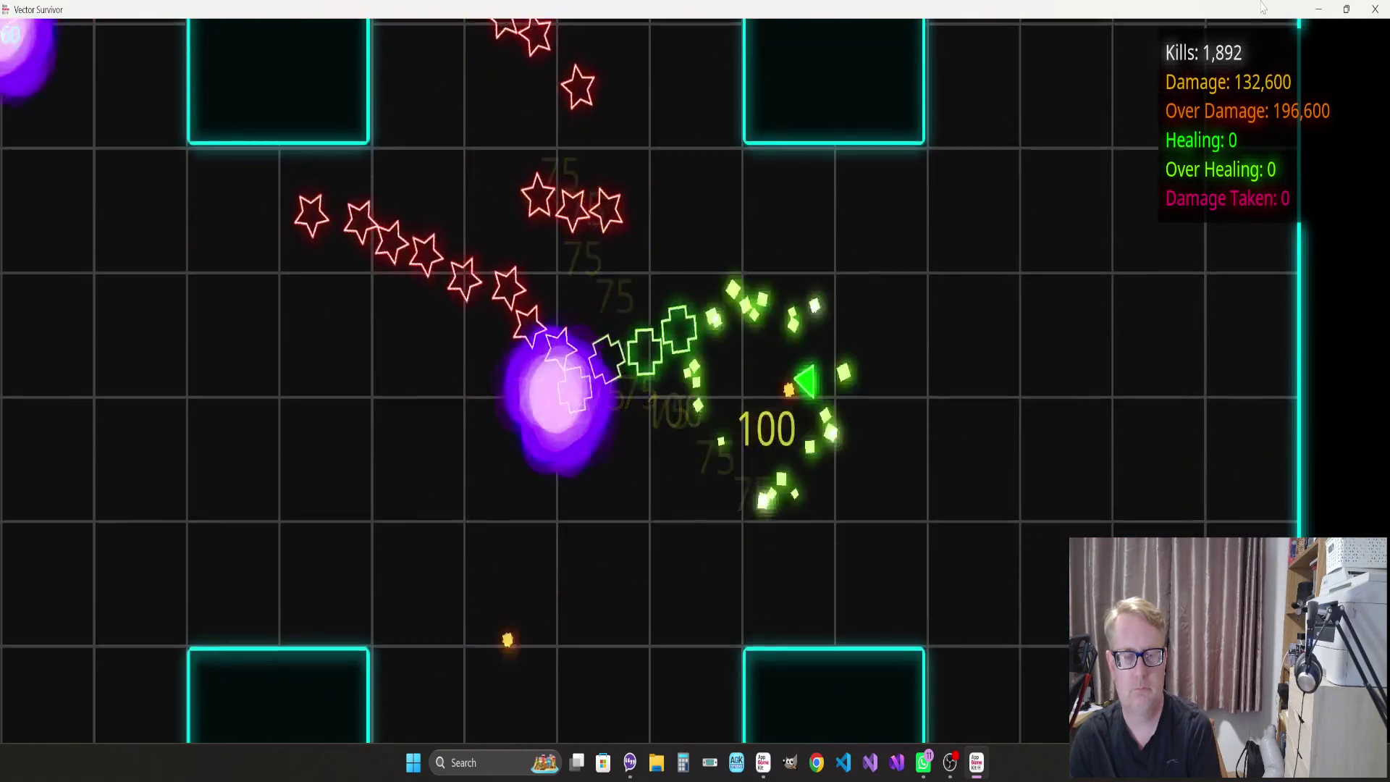
pyautogui.press('s')
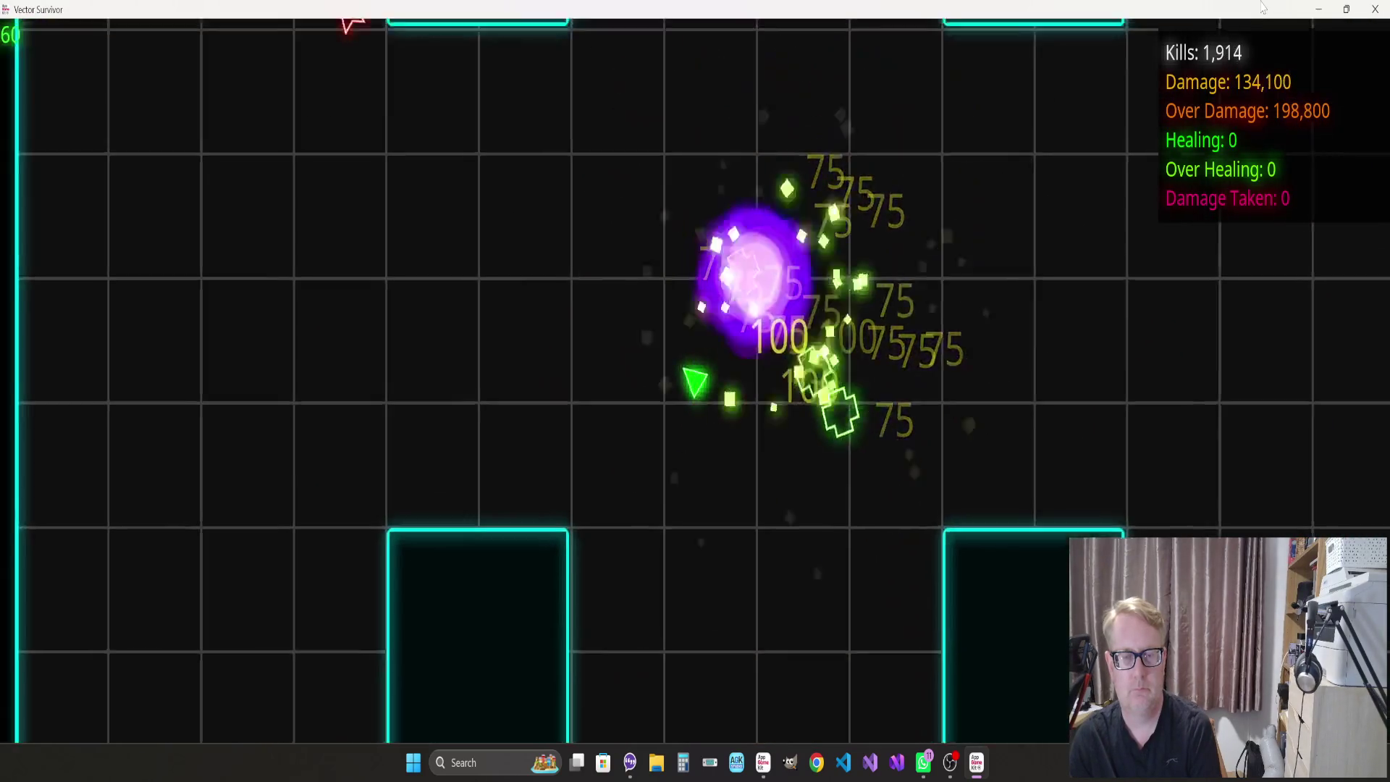
pyautogui.press('w')
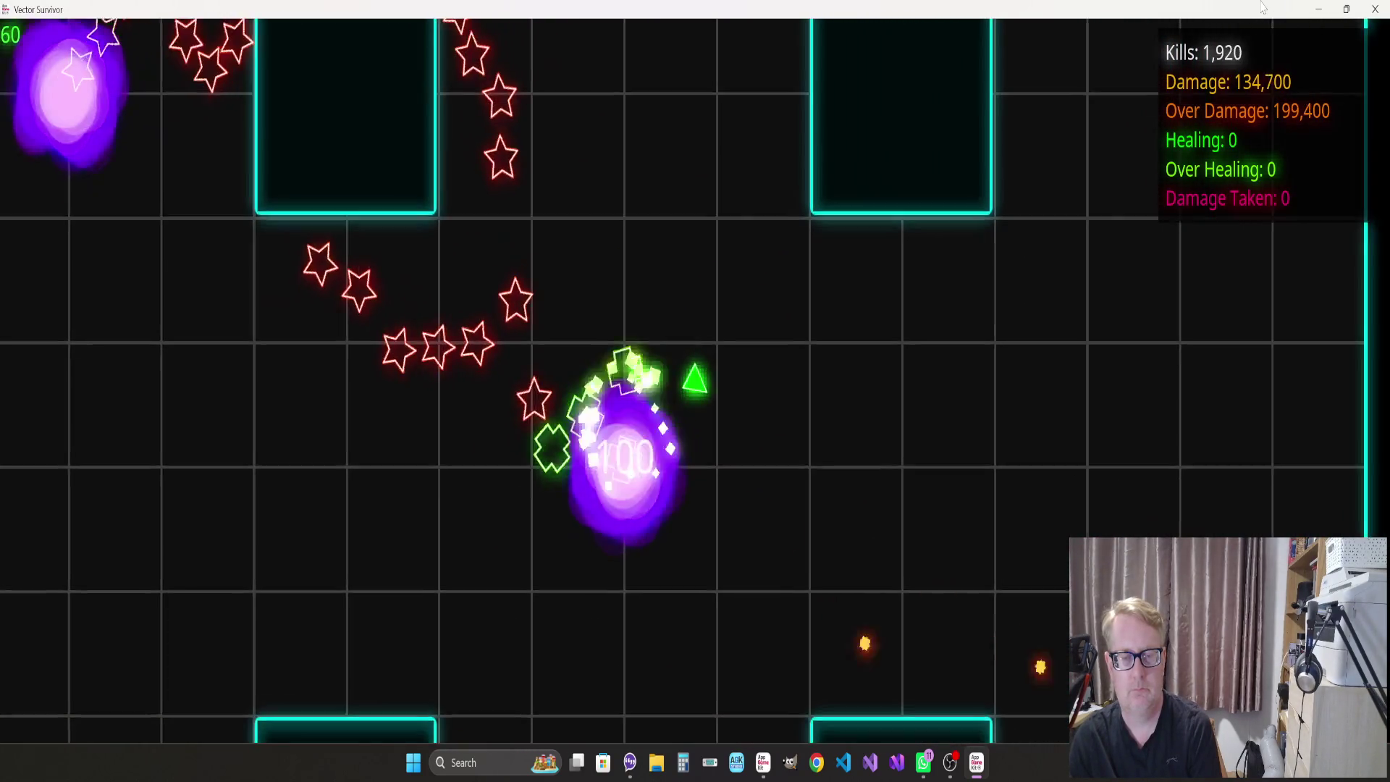
pyautogui.press('a')
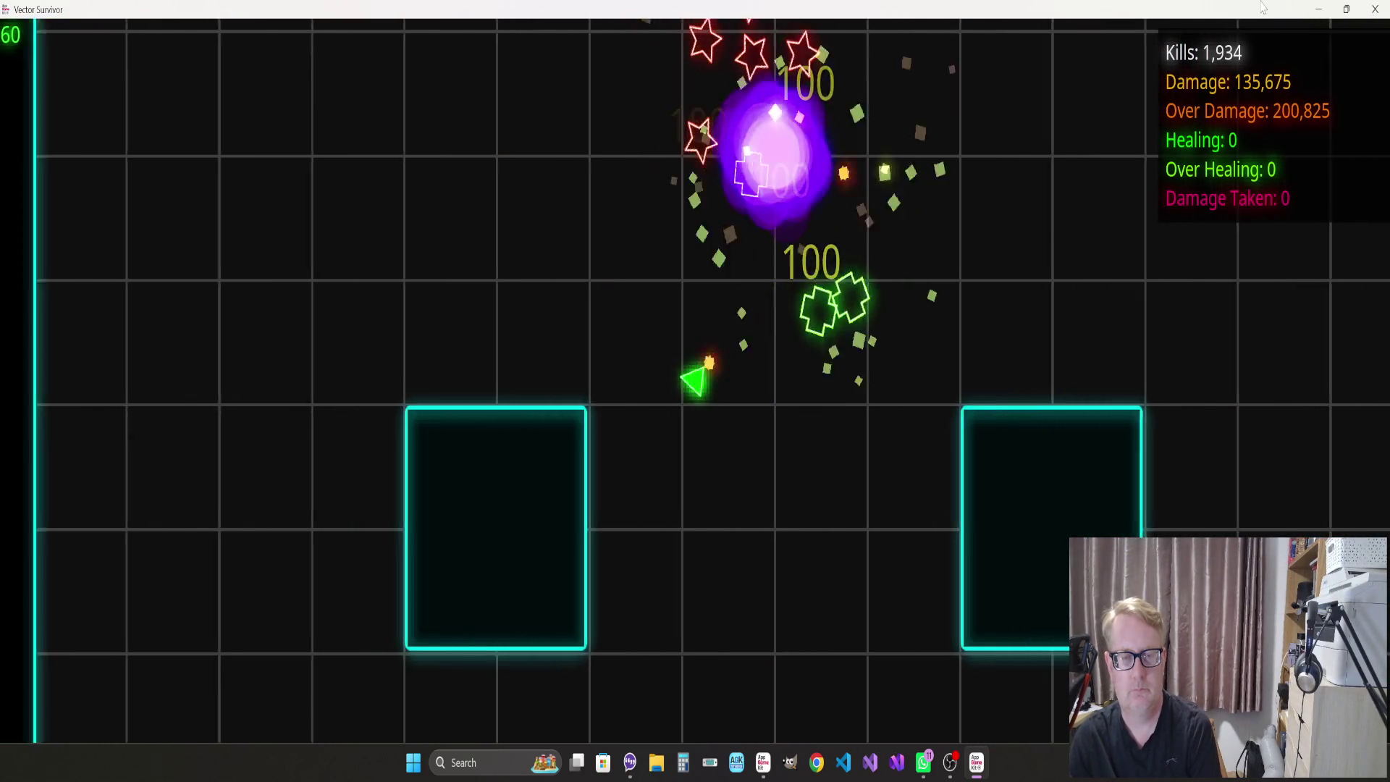
pyautogui.press('d')
# Clear the remaining Level 1 enemies to reach 2,000 kills and start Level 2, Wave 1
pyautogui.press('w')
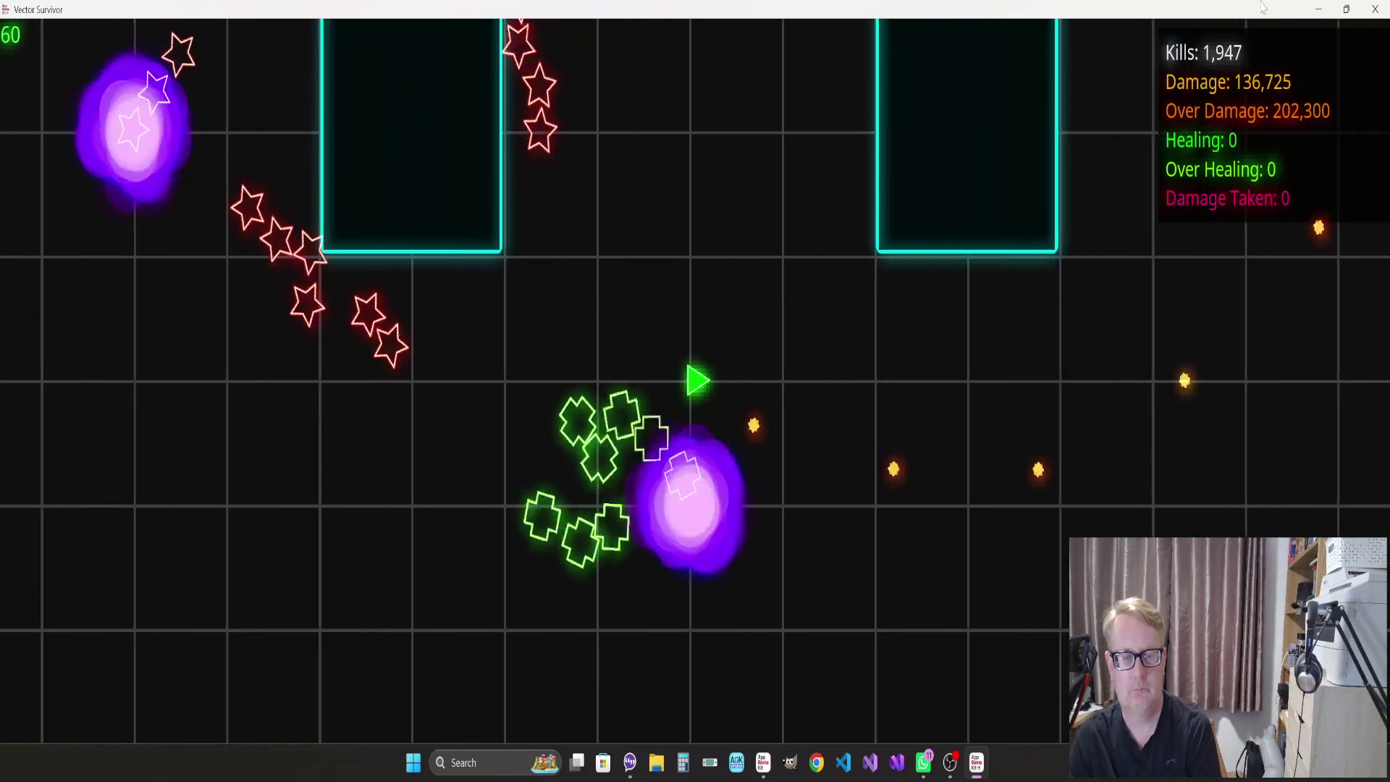
pyautogui.press('d')
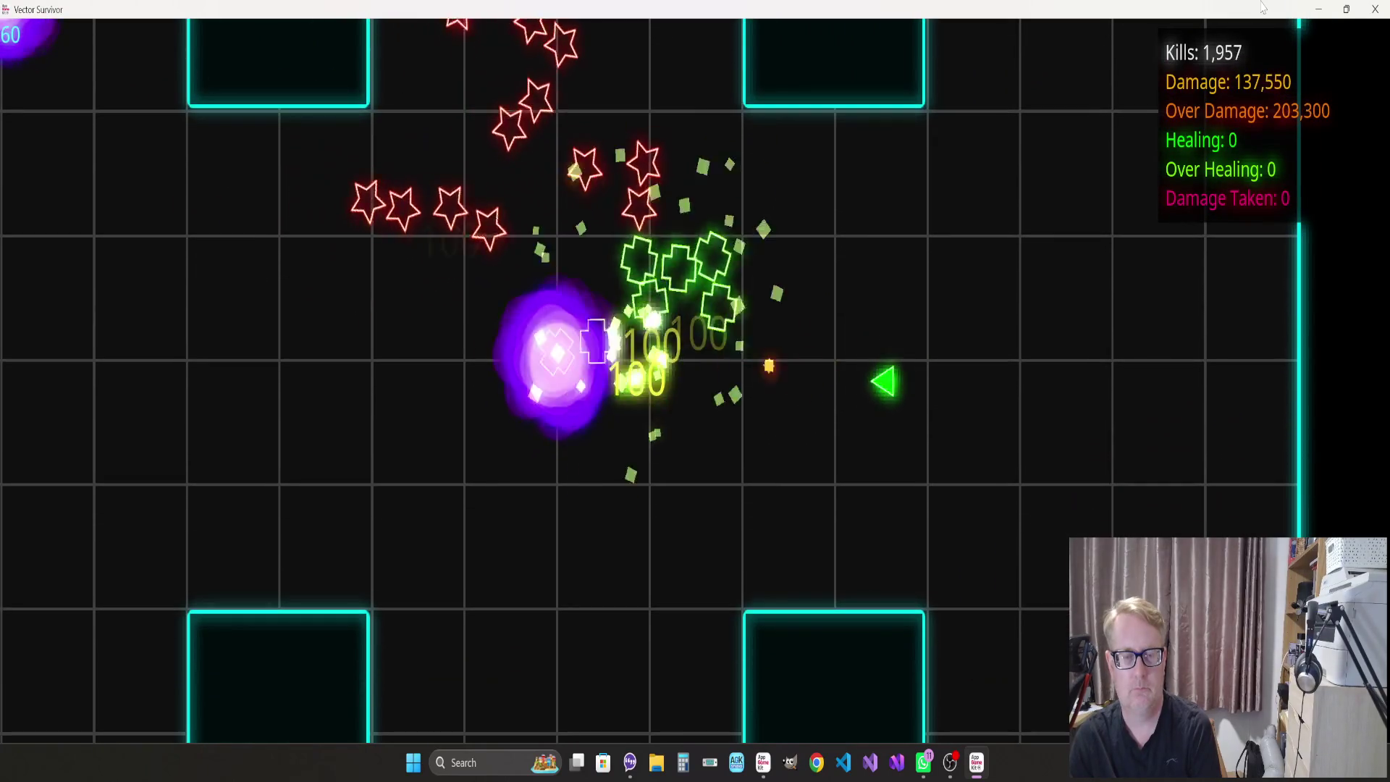
pyautogui.press('a')
pyautogui.press('w')
pyautogui.press('d')
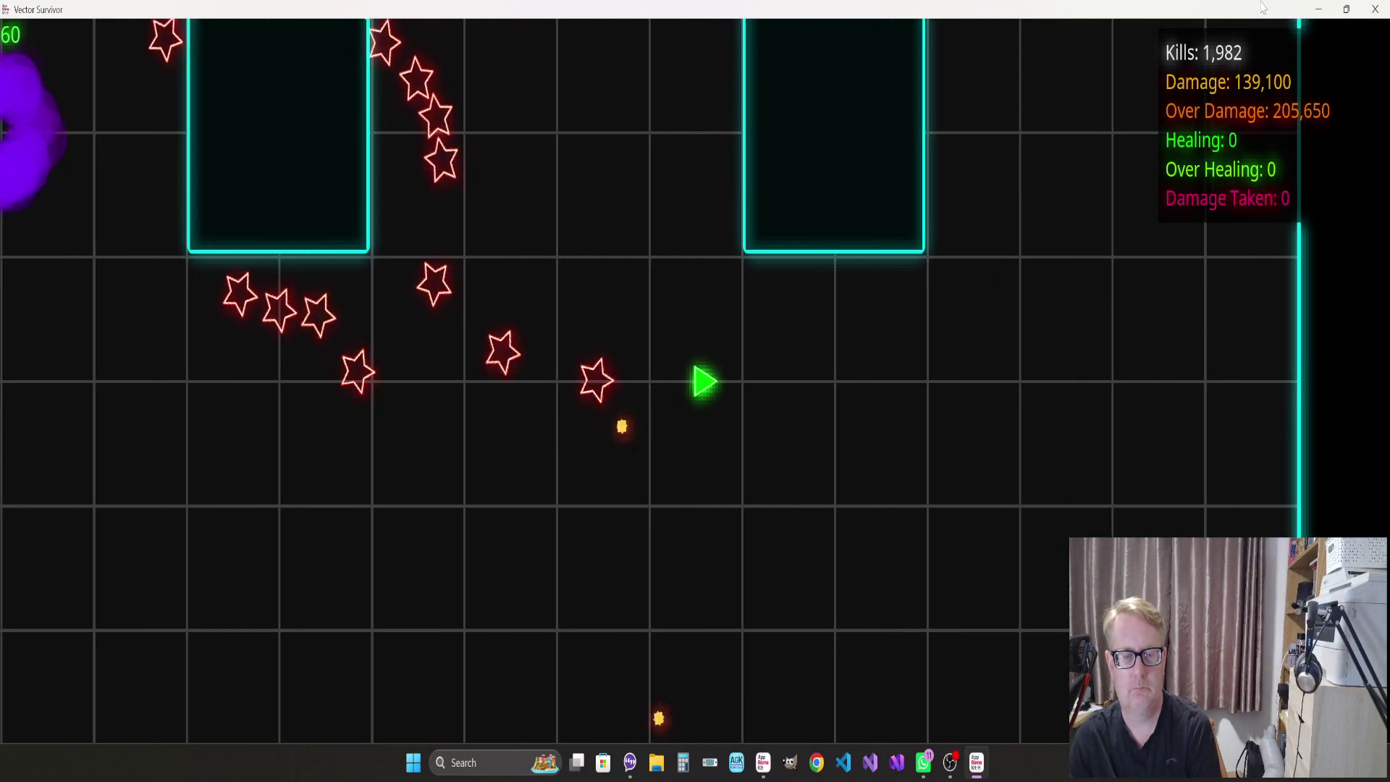
pyautogui.press('w')
pyautogui.press('d')
pyautogui.press('s')
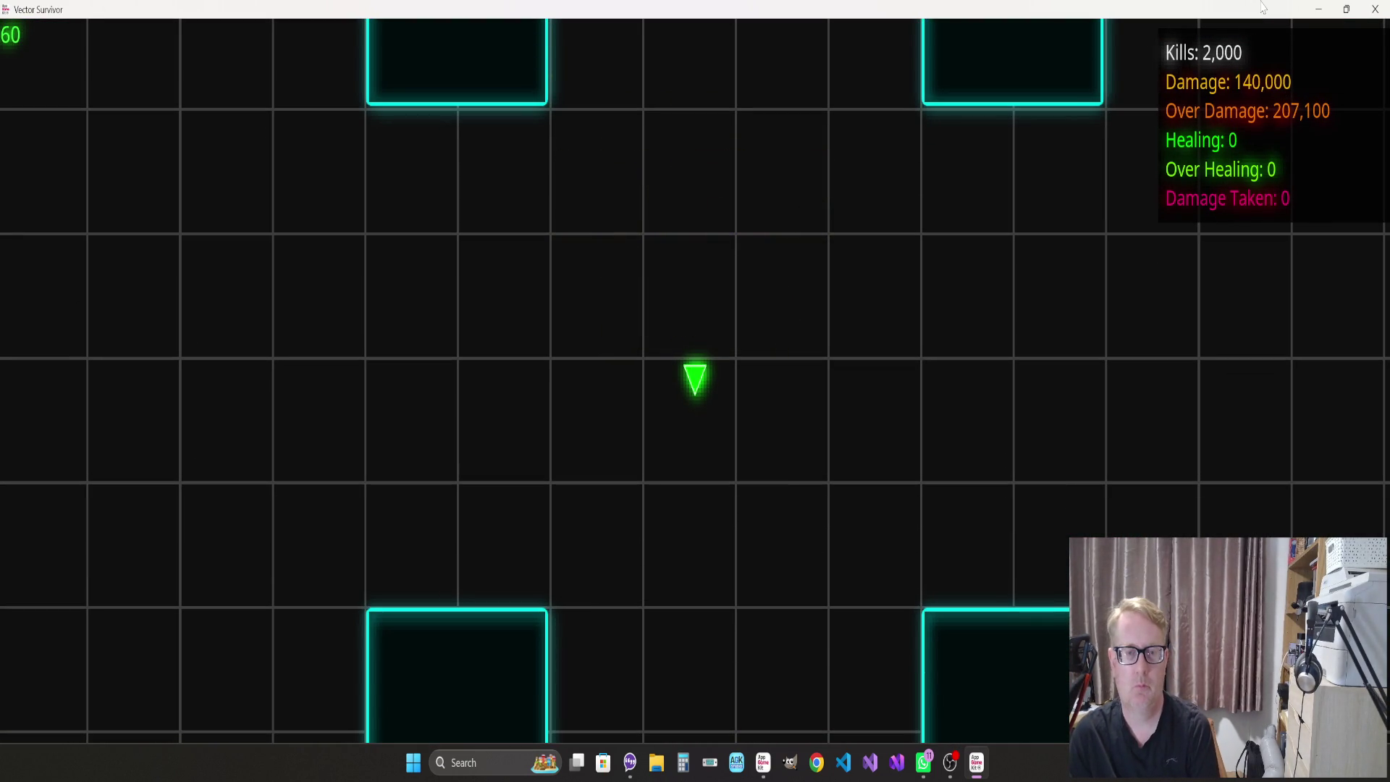
pyautogui.press('d')
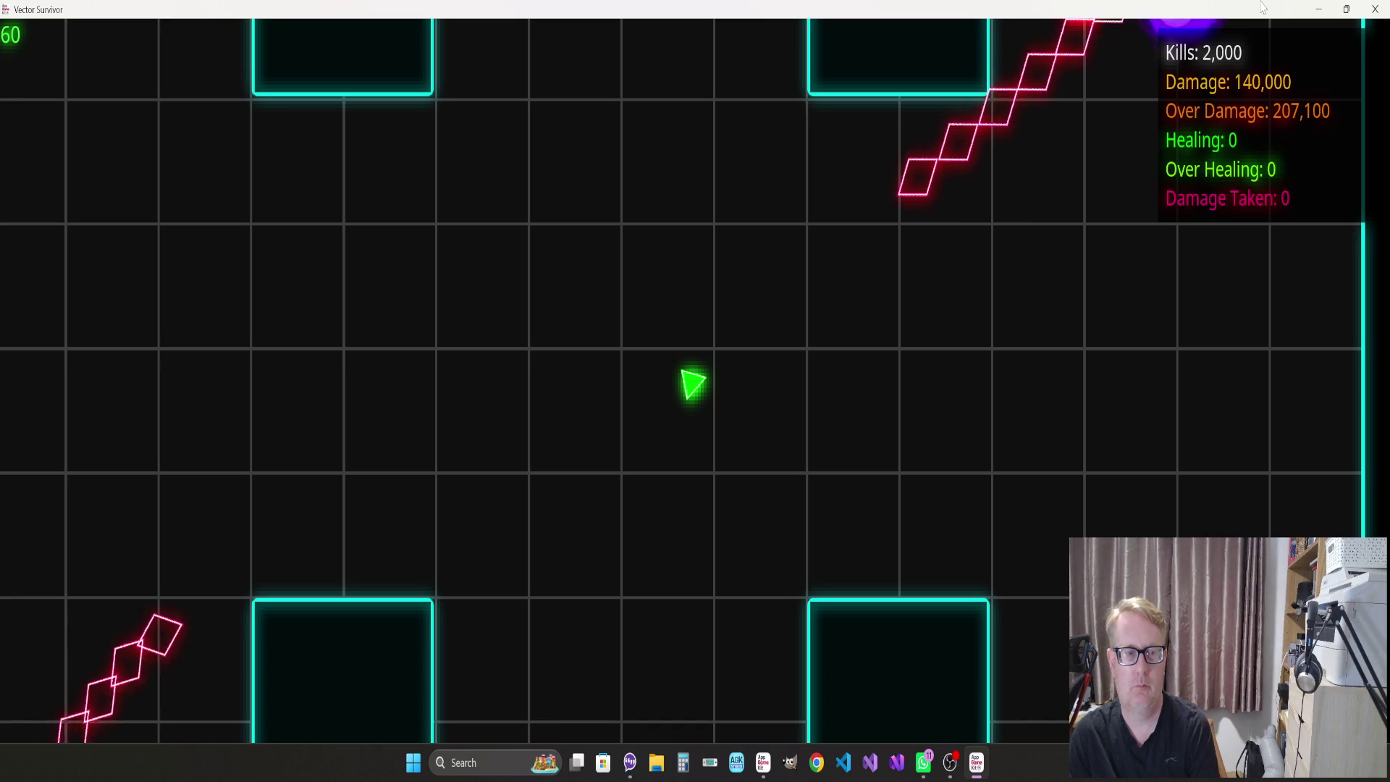
# Dodge and shoot the pink diamond enemies, raising kills to 2,028 with damage taken still 0
pyautogui.press('d')
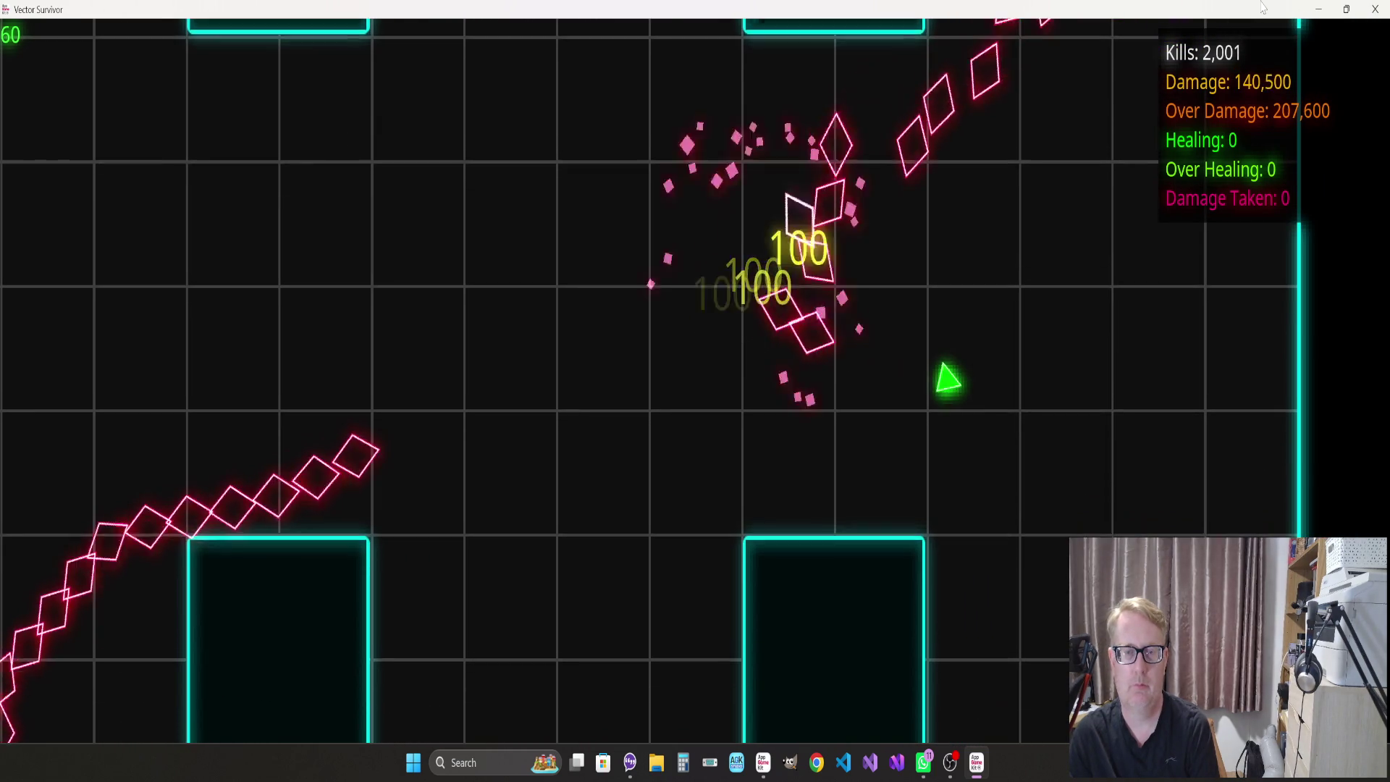
pyautogui.press('w')
pyautogui.press('s')
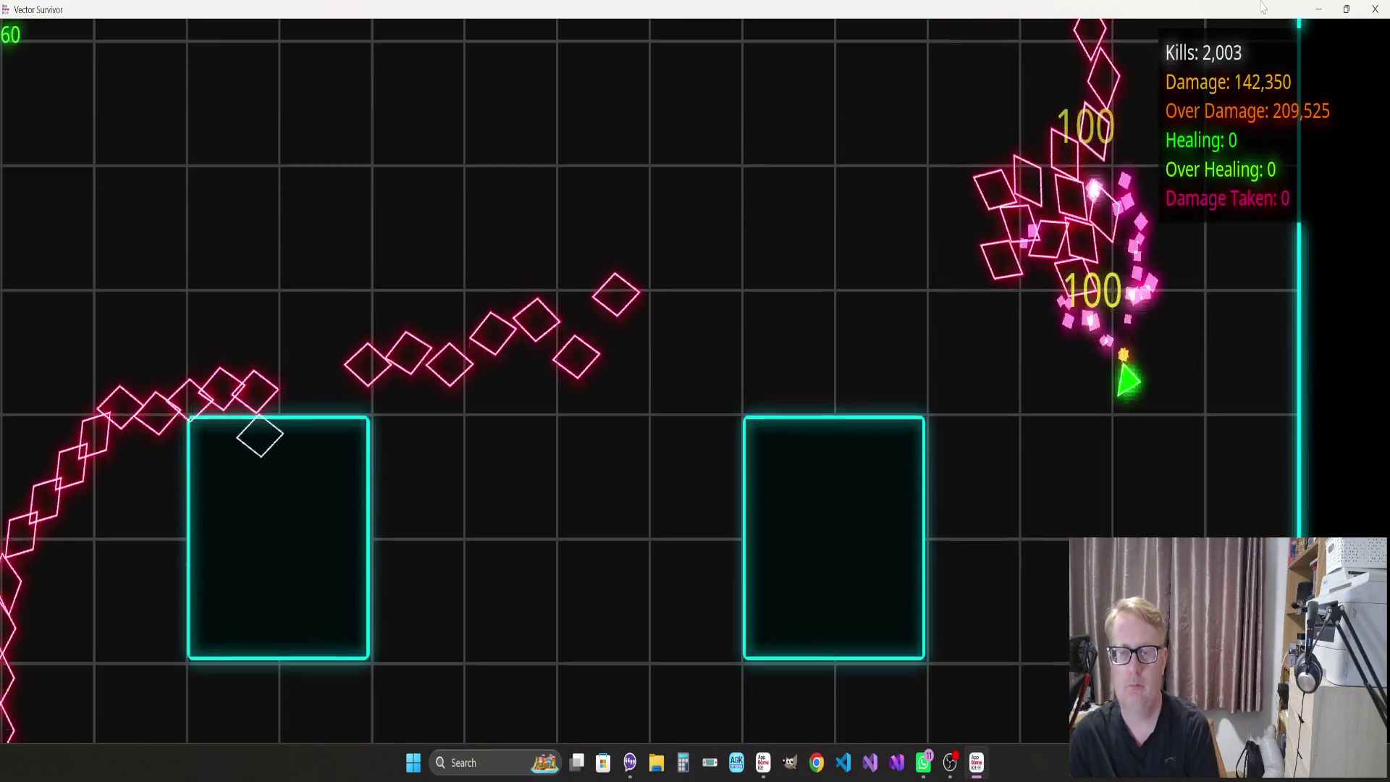
pyautogui.press('s')
pyautogui.press('d')
pyautogui.press('w')
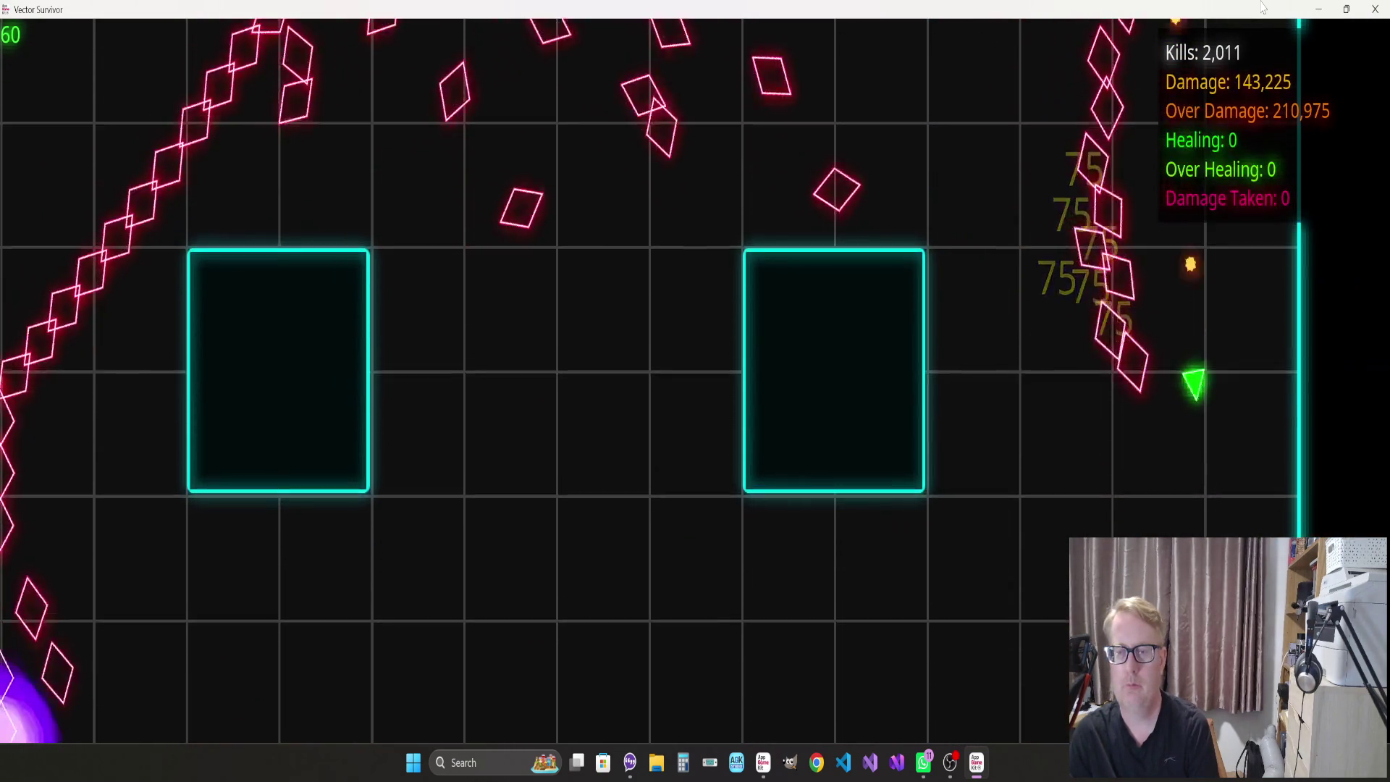
pyautogui.press('s')
pyautogui.press('s')
pyautogui.press('w')
pyautogui.press('s')
pyautogui.press('d')
pyautogui.press('w')
pyautogui.press('s')
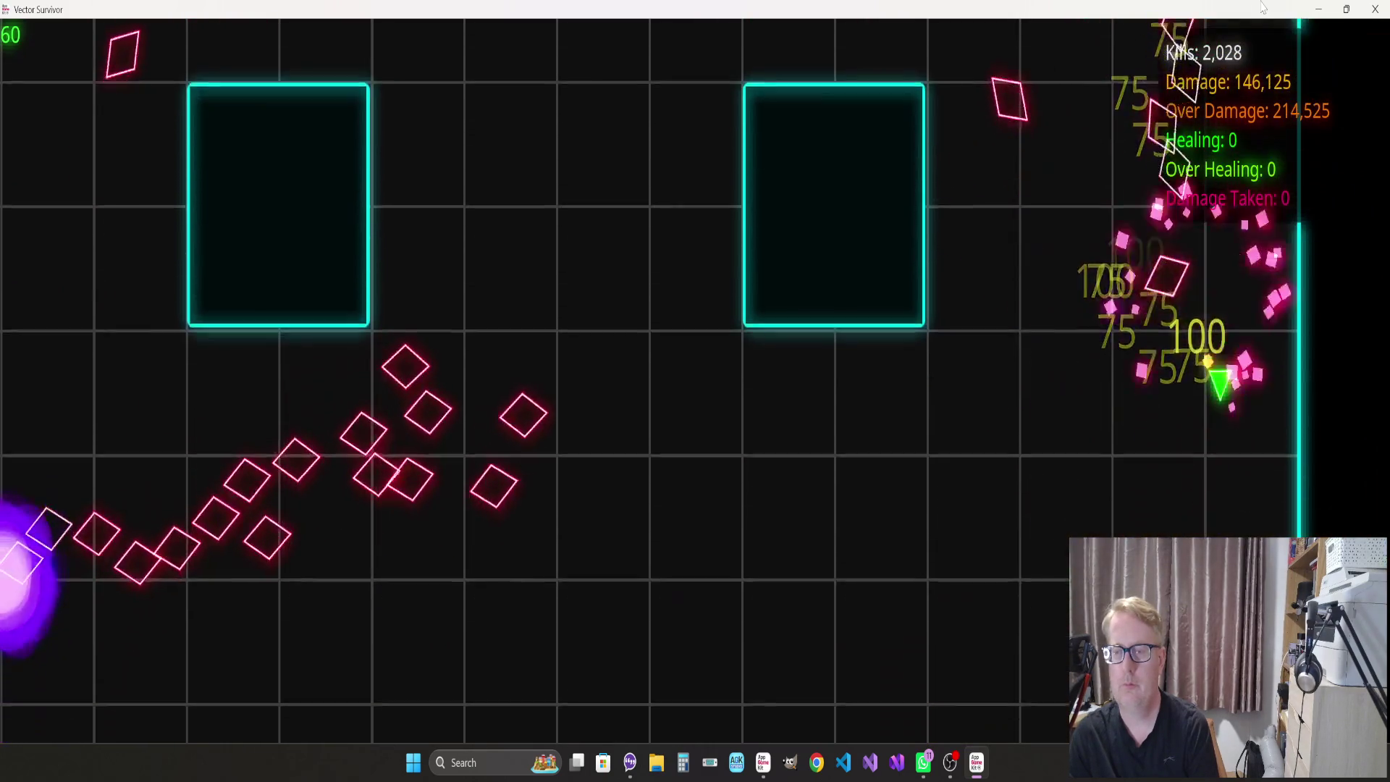